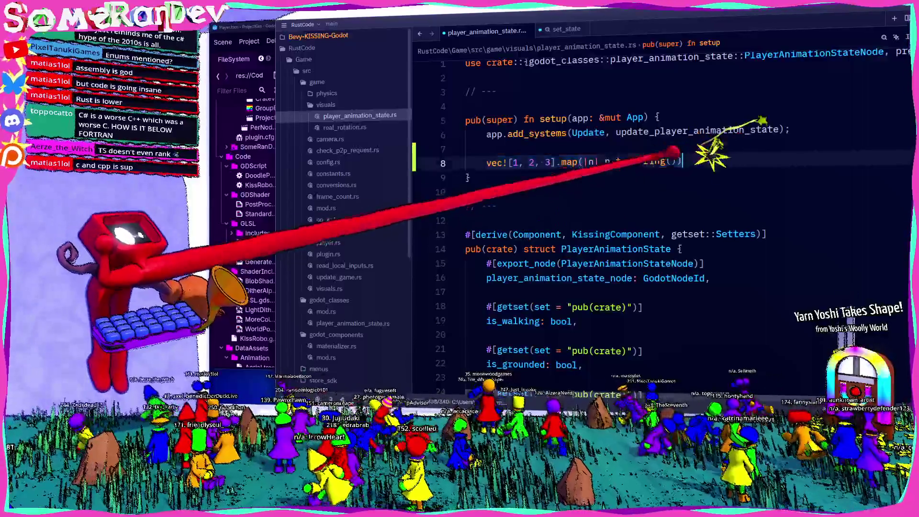
Undo the temporary vec! test line in setup and bring the TIOBE index browser forward
key(ctrl+z)
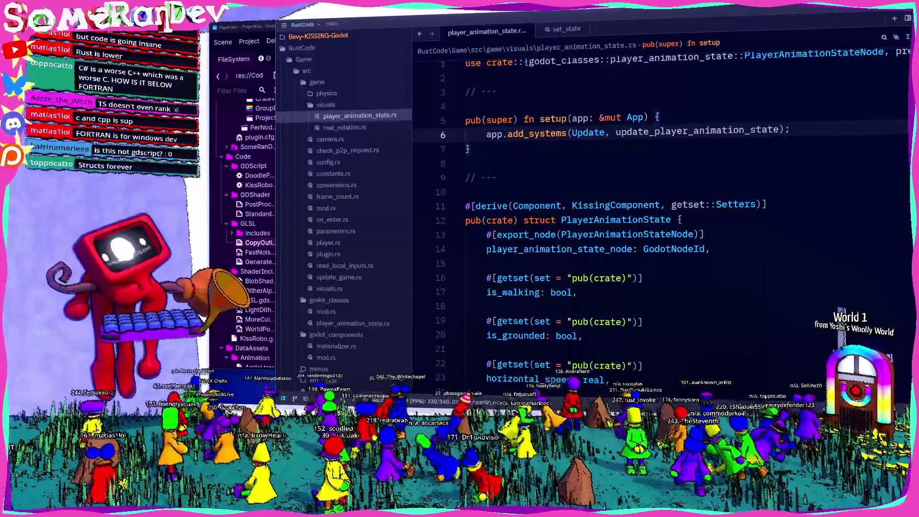
key(alt+Tab)
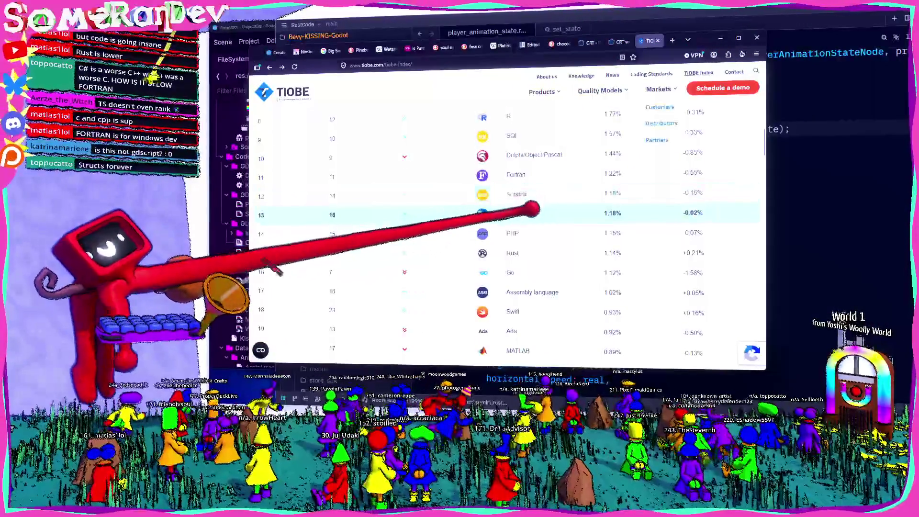
Scroll the TIOBE ranking table to its top rows and minimize the Opera window
scroll(532, 211, up, 3)
scroll(526, 239, up, 5)
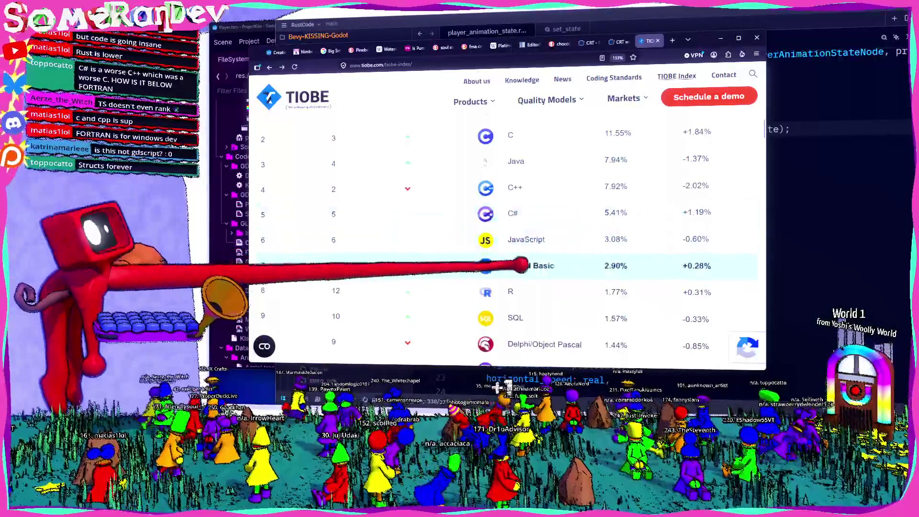
scroll(521, 265, up, 3)
scroll(520, 273, down, 3)
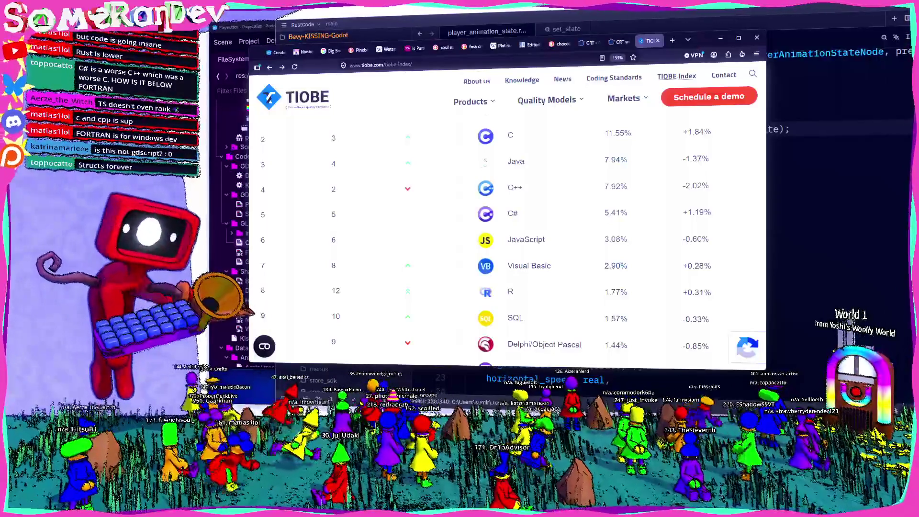
click(720, 38)
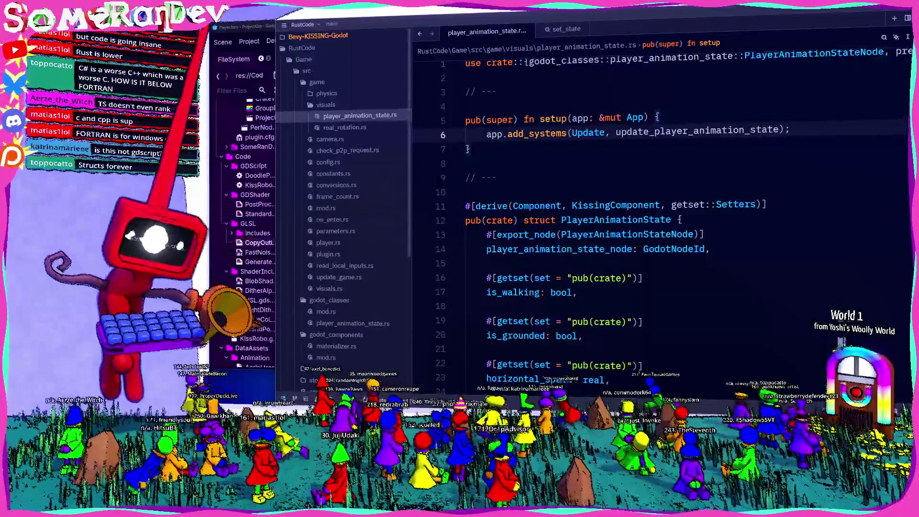
Glance at Godot, return to Zed, collapse visuals and start a new file in src/game
key(alt+Tab)
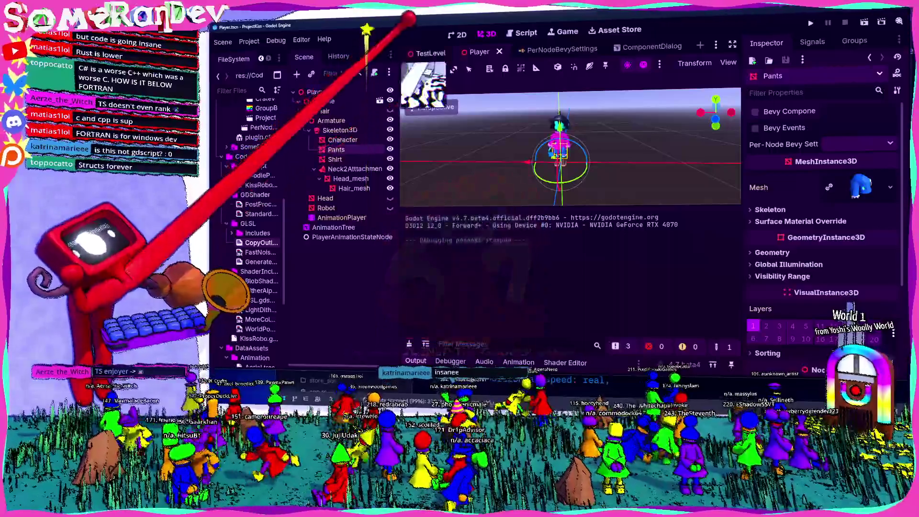
key(alt+Tab)
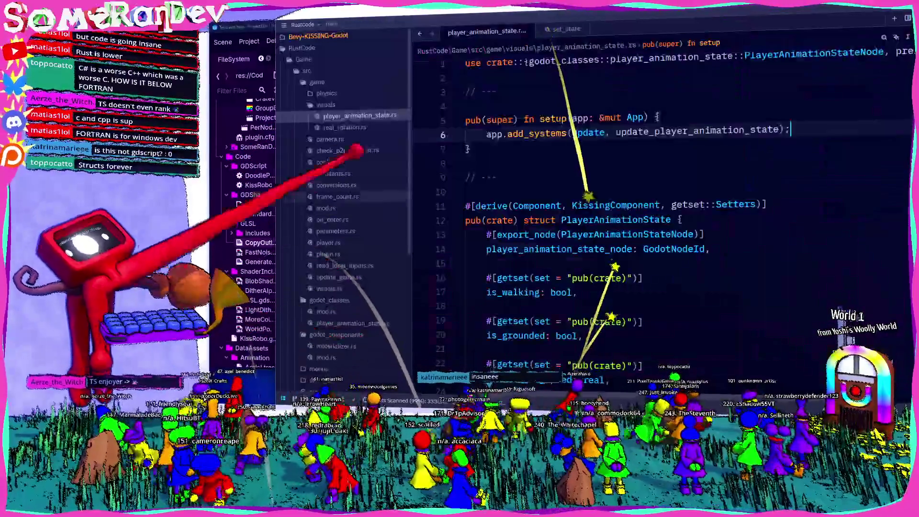
key(Left)
key(Left)
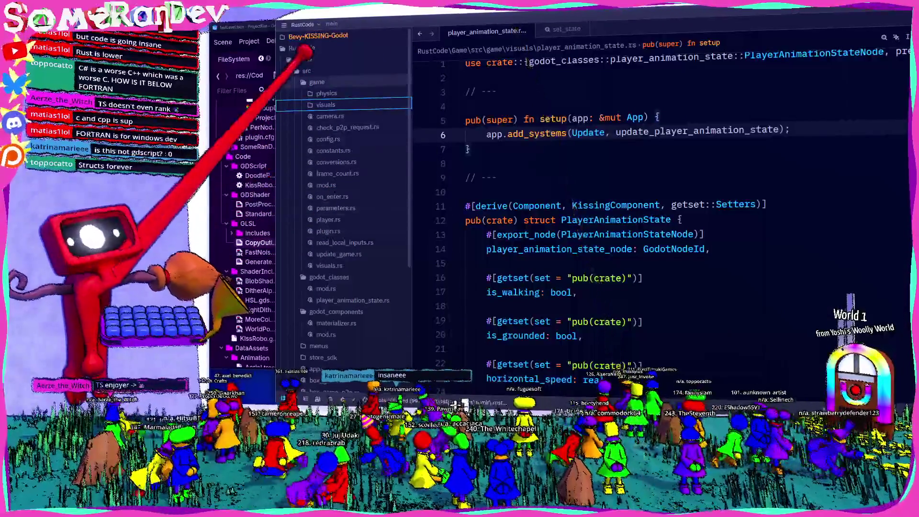
right_click(306, 55)
click(322, 61)
Create my_test_component.rs with a MyTestComponent struct deriving Component and KissingComponent
text(my_test_compi)
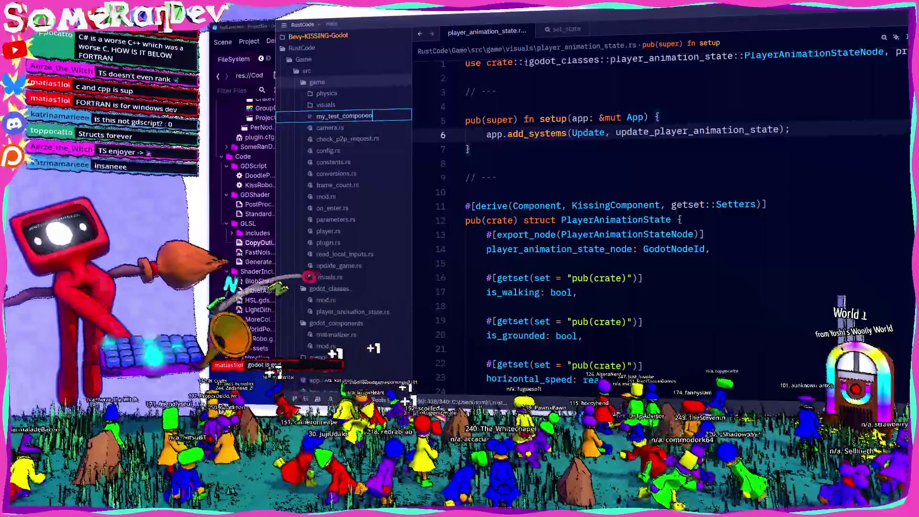
key(Return)
text(#[deriv)
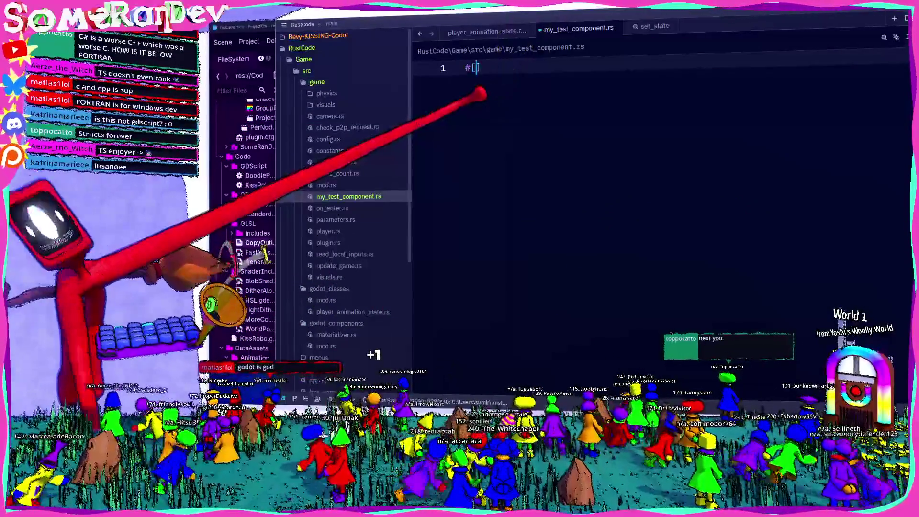
text(e(Component, KissingCo)
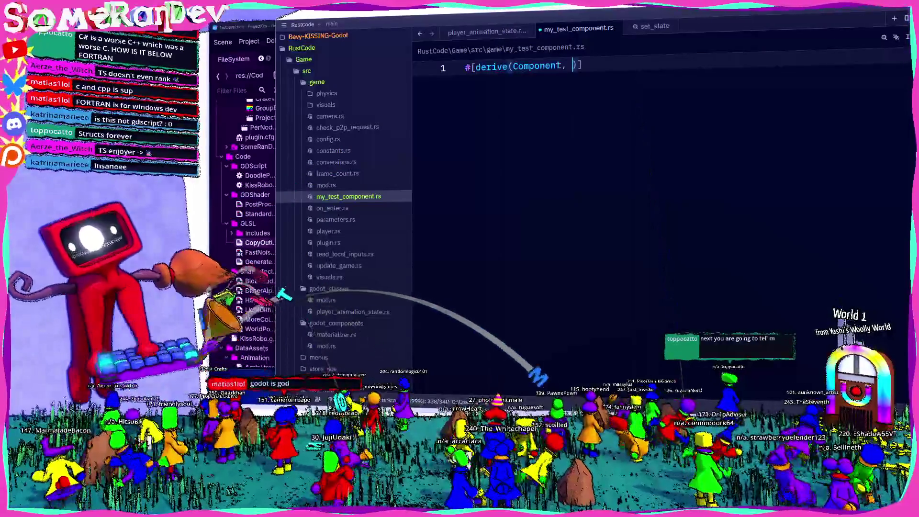
text(mponent)
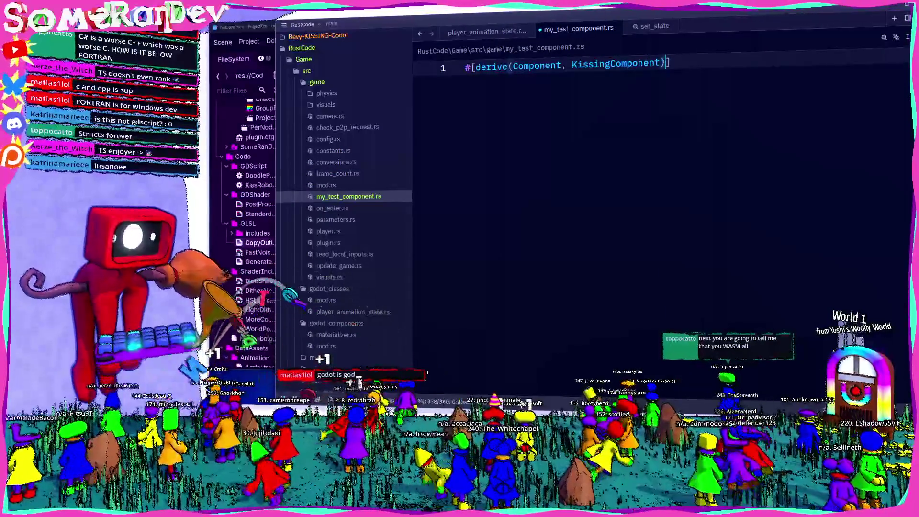
key(End)
key(Return)
text(struct {)
key(Return)
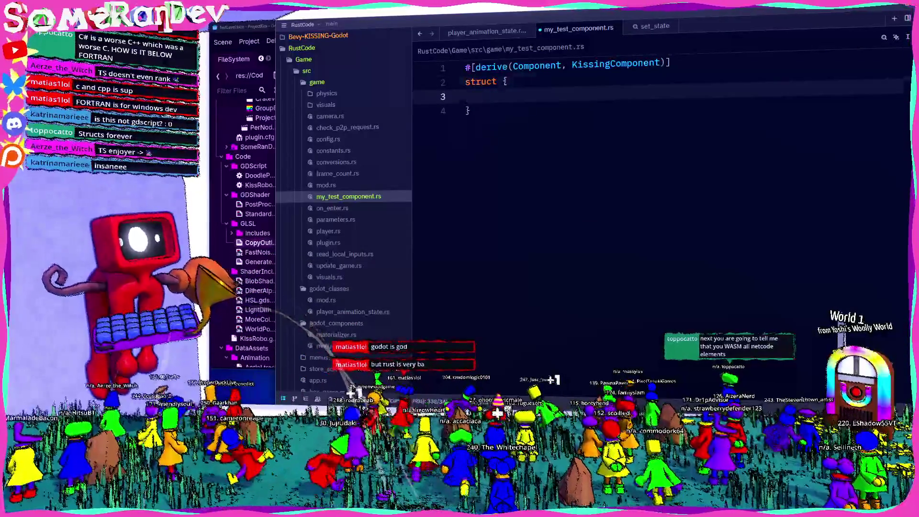
click(498, 82)
text(TestComponent)
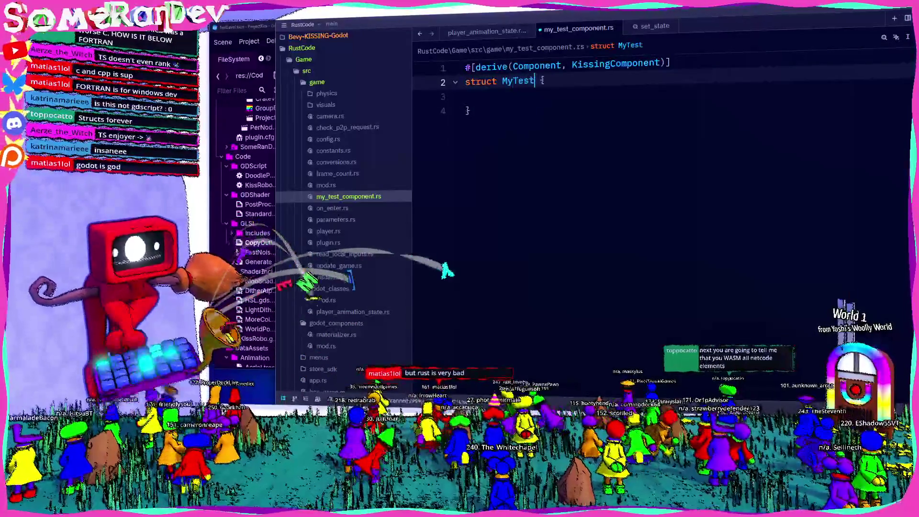
Give MyTestComponent exported fields number: i32 and my_string: String
key(Down)
text(#[e)
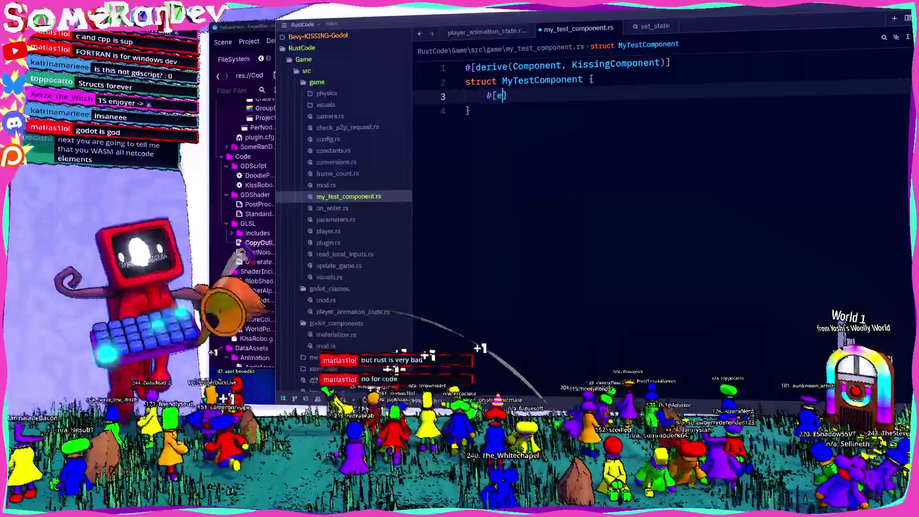
key(Return)
text(number: i32,)
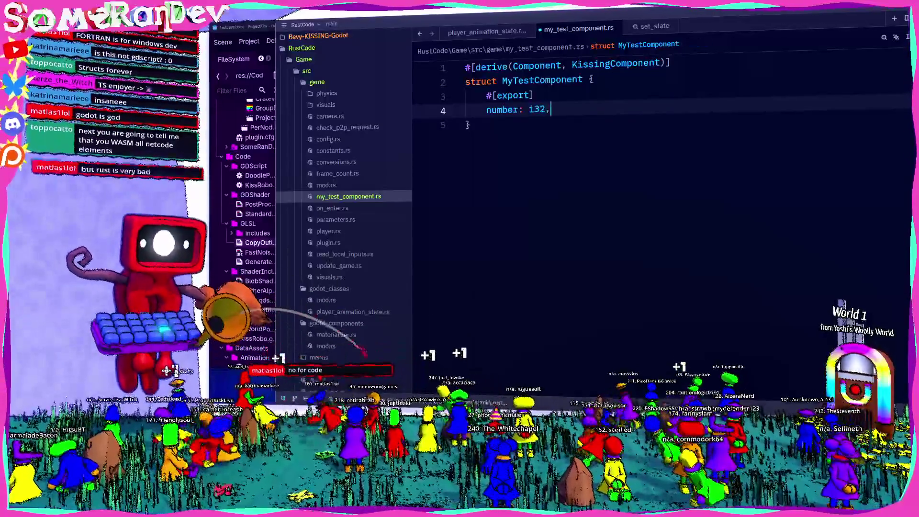
key(Return)
key(Return)
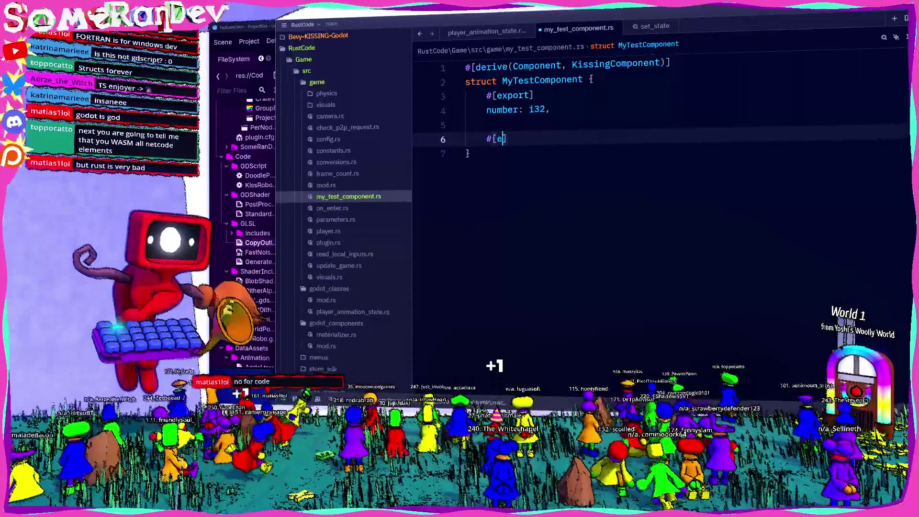
text(xport_string)
key(Return)
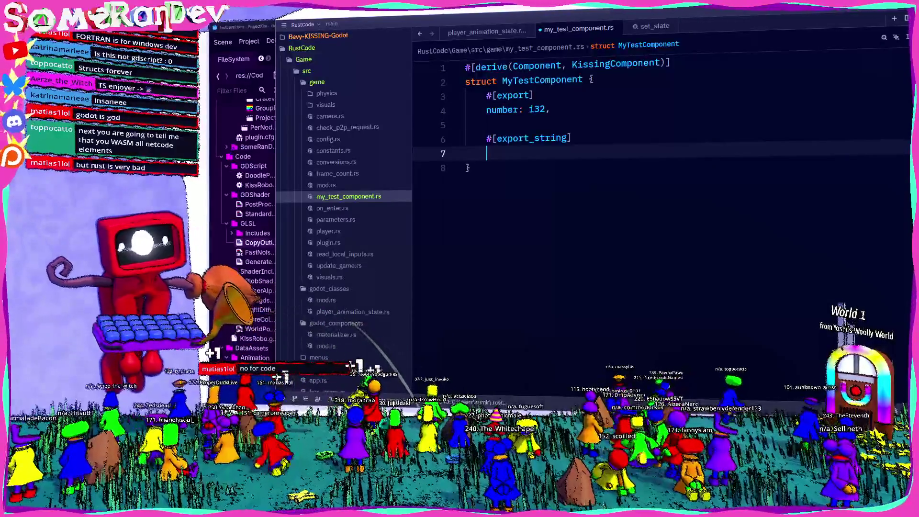
text(tring,)
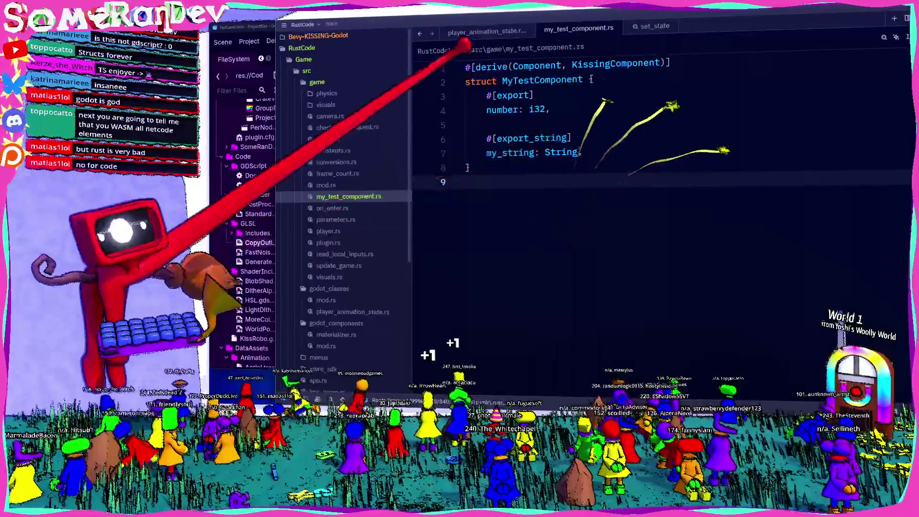
Add a 'use crate::prelude' import line at the top of the file
key(ctrl+Home)
key(Return)
key(Return)
key(Up)
key(Up)
text(use crat)
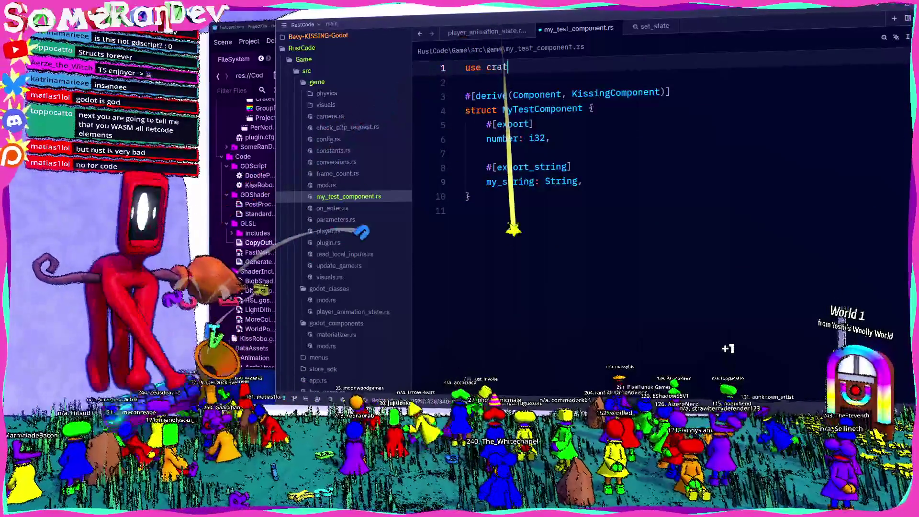
text(e::prelude::*;)
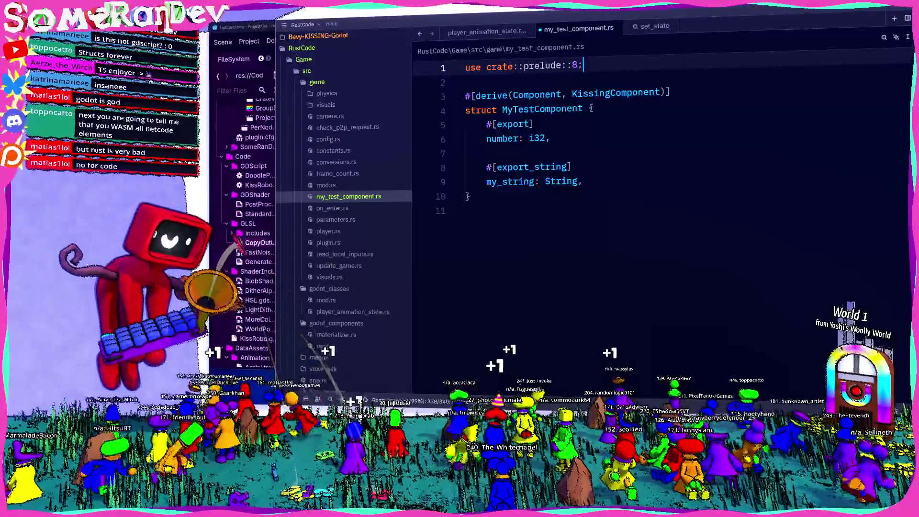
click(326, 185)
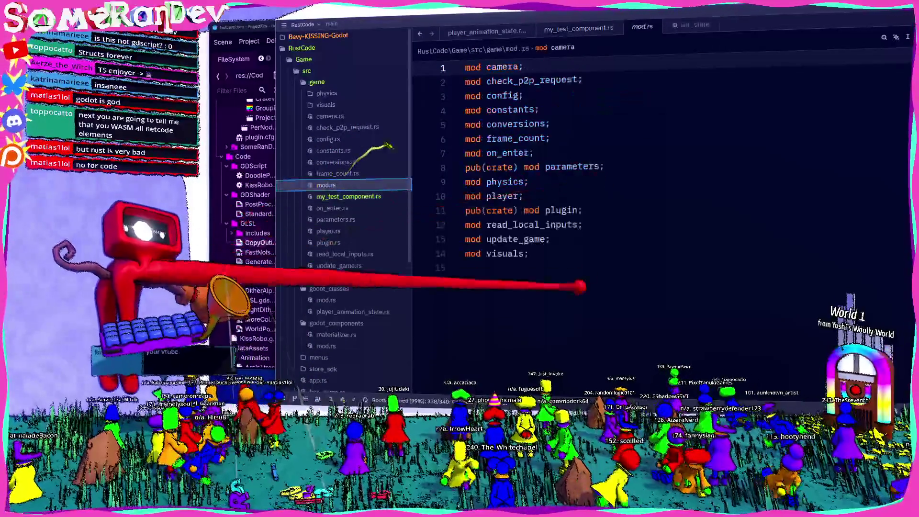
Append 'mod my_test_component;' to game/mod.rs and return to my_test_component.rs
key(ctrl+End)
key(Return)
text(mod my_te)
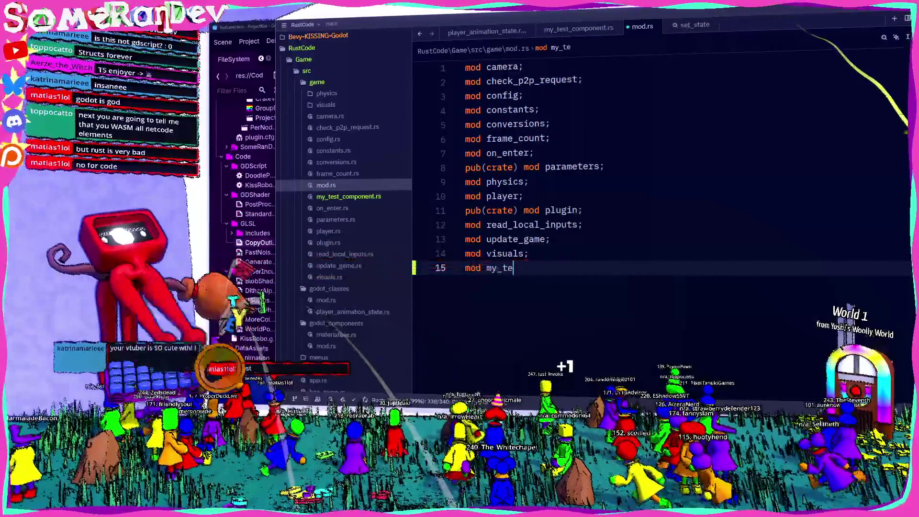
text(st_component;)
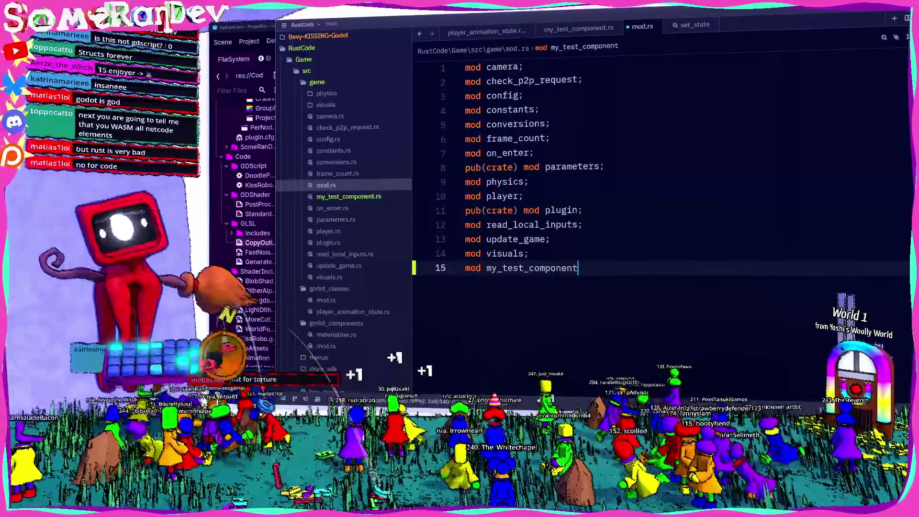
key(Return)
click(348, 196)
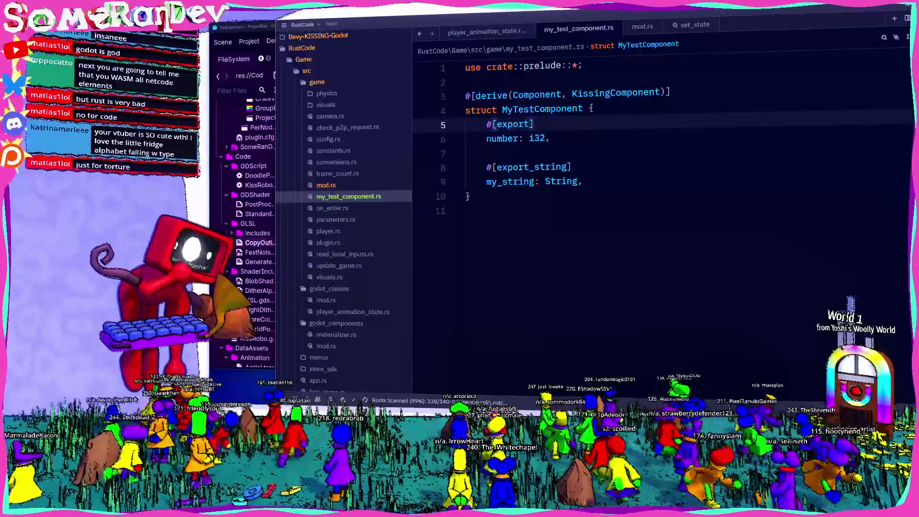
Run the cargo build script to 271/272 with never-read field warnings, then switch to Twitch
key(ctrl+shift+b)
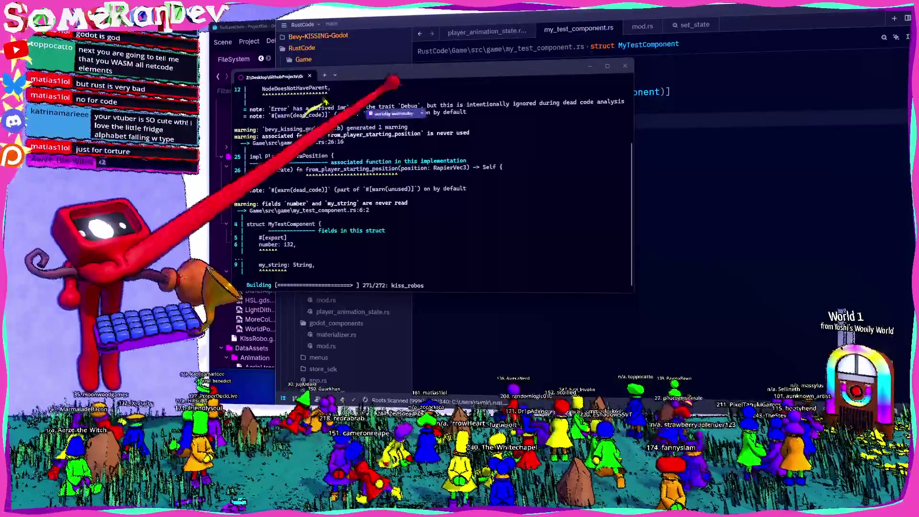
key(alt+Tab)
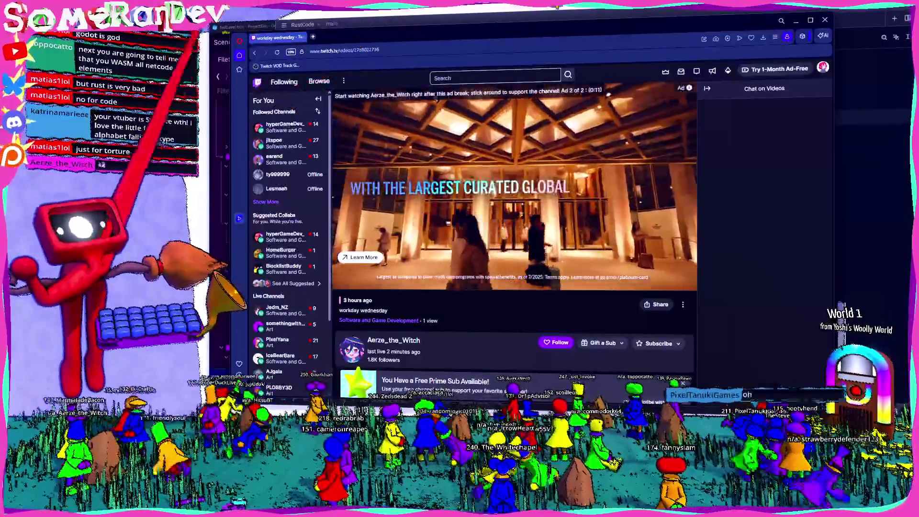
Shrink the browser over the editor and fullscreen the 'workday wednesday' VOD player
mouse_move(466, 36)
mouse_down()
mouse_move(430, 99)
mouse_move(459, 89)
mouse_move(444, 59)
mouse_up()
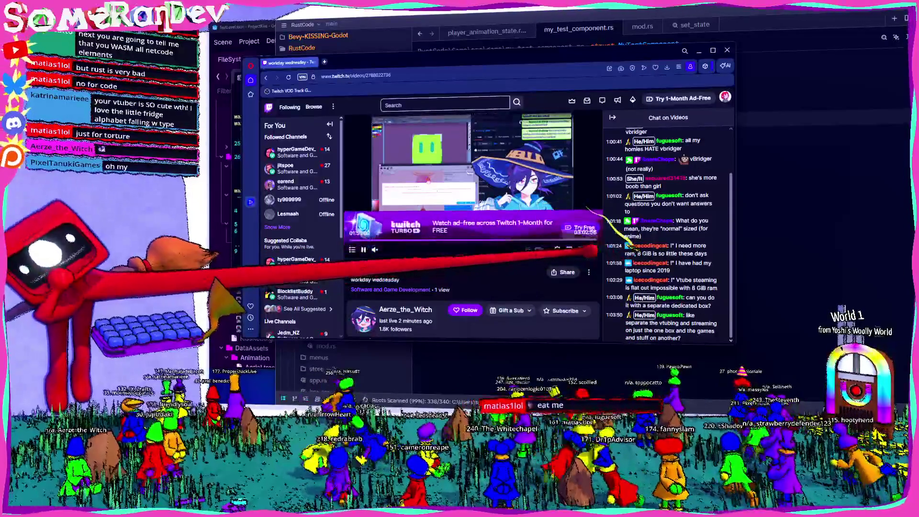
key(f)
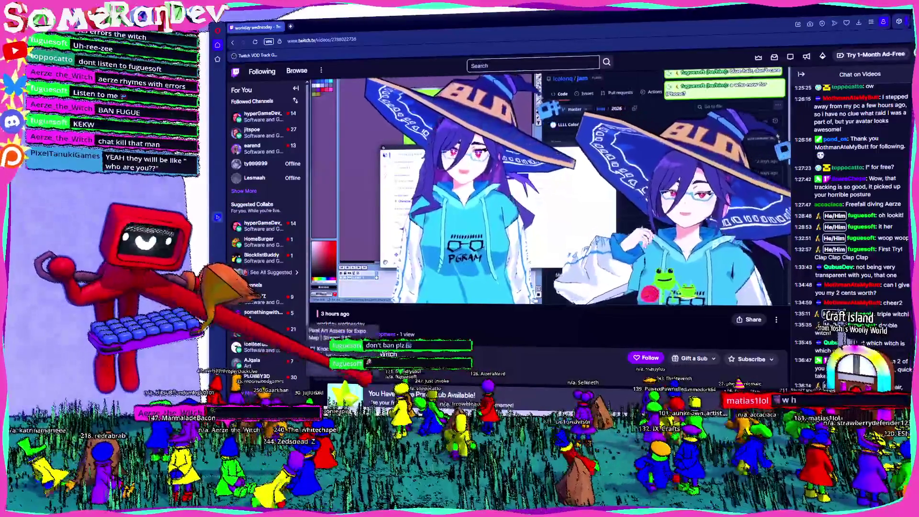
scroll(550, 239, down, 3)
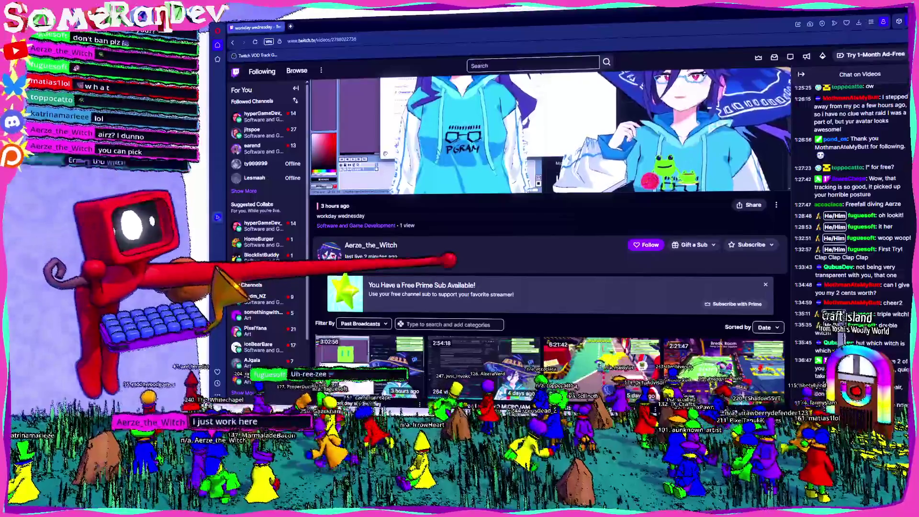
Skip the replay ahead to about 01:50 and follow the streamer's channel
scroll(449, 259, up, 3)
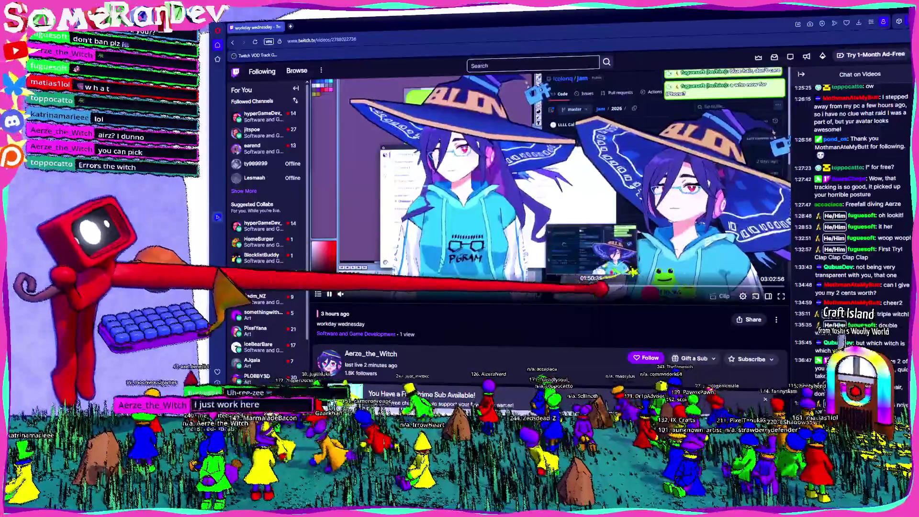
click(598, 287)
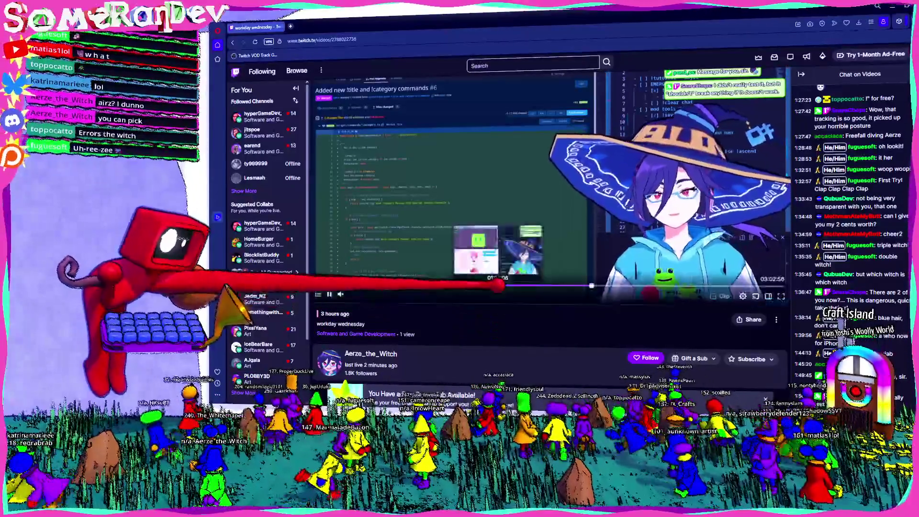
scroll(484, 275, down, 2)
click(648, 282)
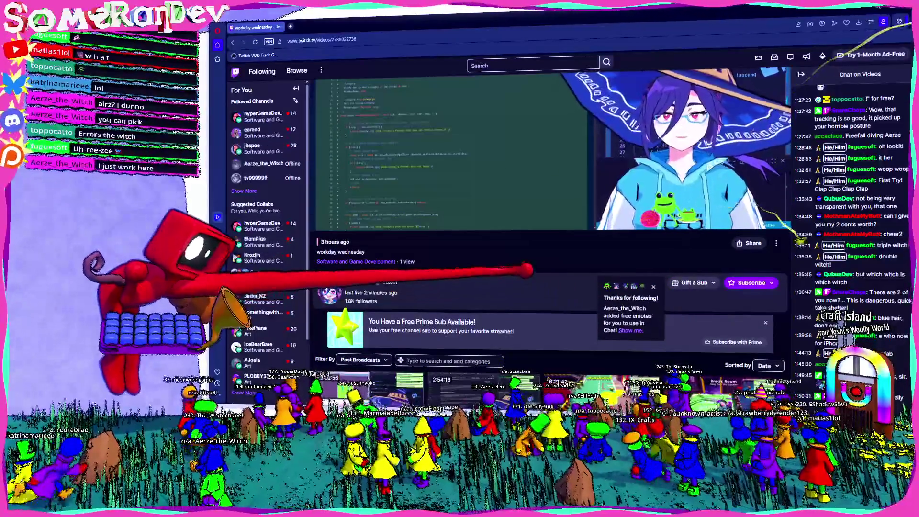
Open a new Opera tab and start typing the developer's Codeberg profile address
scroll(551, 287, up, 2)
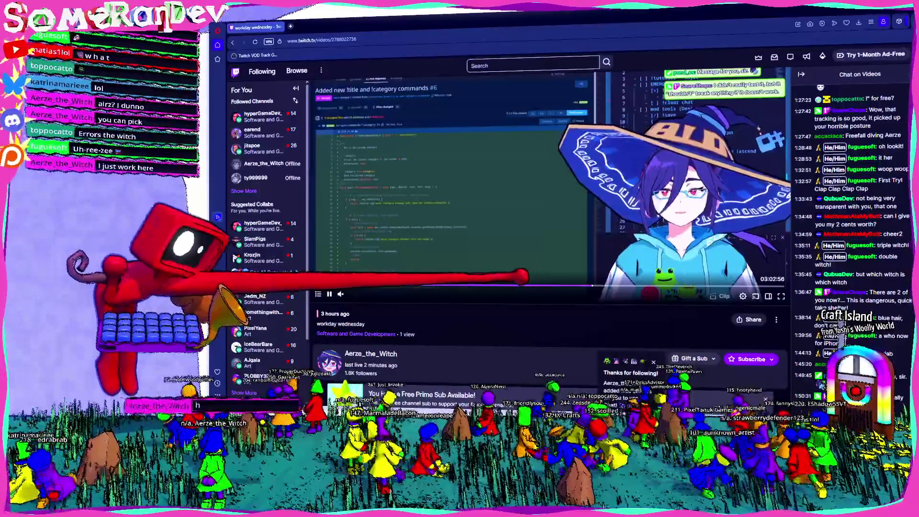
scroll(421, 282, up, 1)
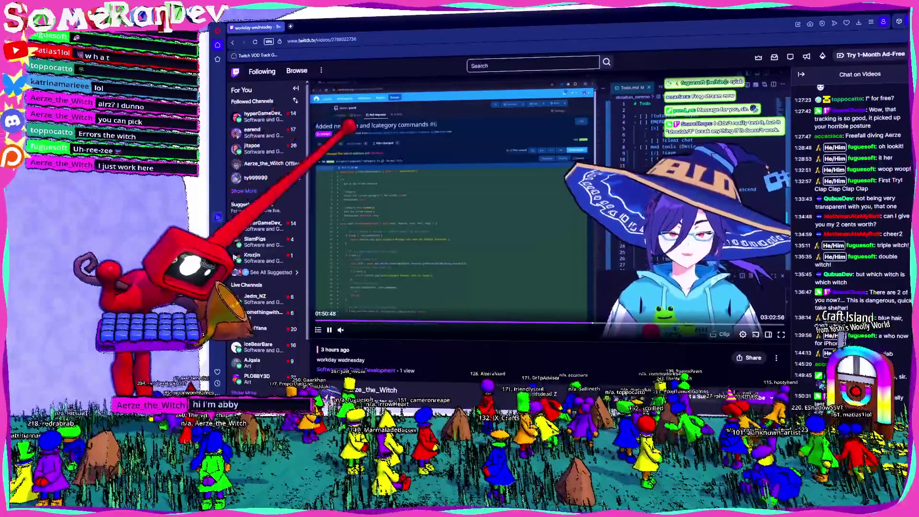
click(290, 26)
text(cod)
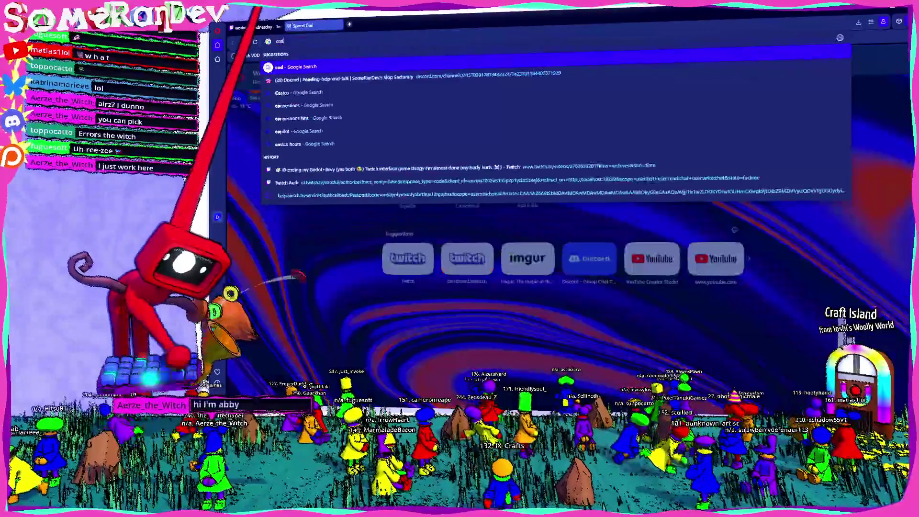
text(eberg.com/SomeRanDEv)
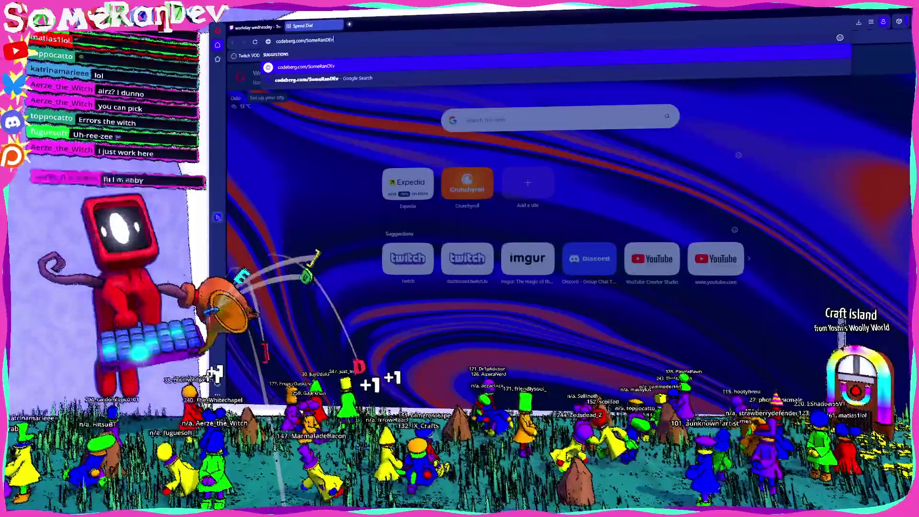
Load the developer's Codeberg profile and open the Bevy-KISSING-Godot repository
key(Return)
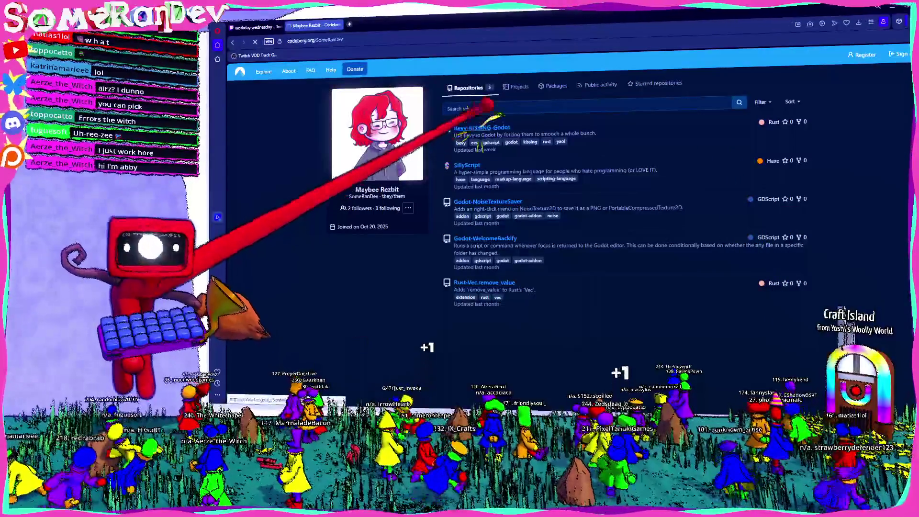
click(478, 127)
scroll(359, 216, down, 3)
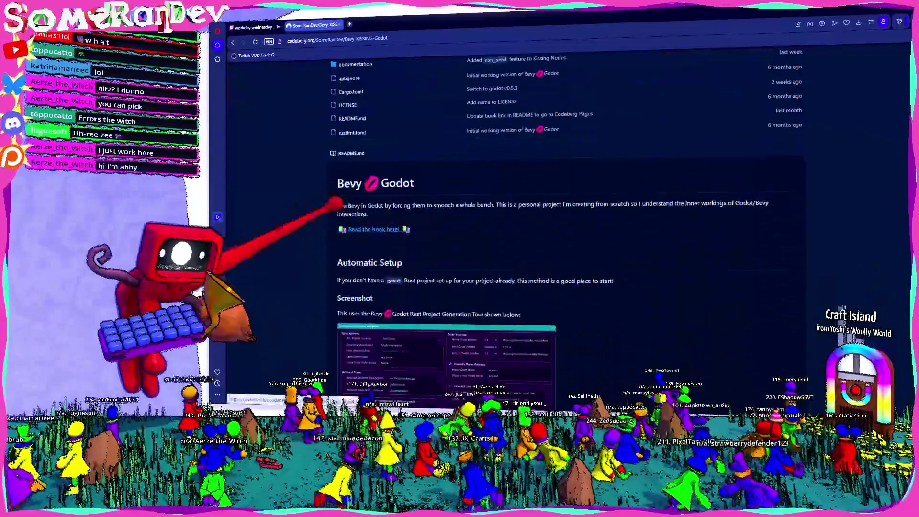
scroll(359, 215, down, 3)
scroll(382, 229, up, 2)
scroll(358, 239, up, 10)
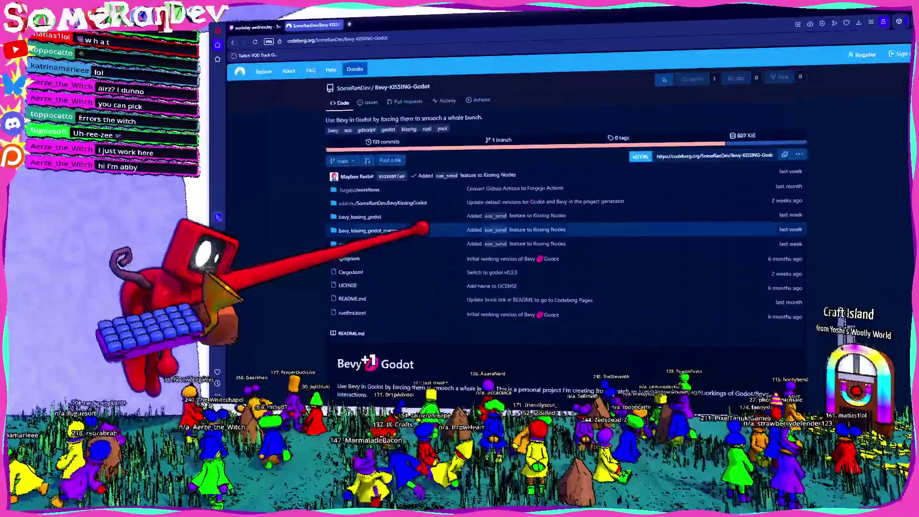
ctrl+scroll(359, 239, up, 4)
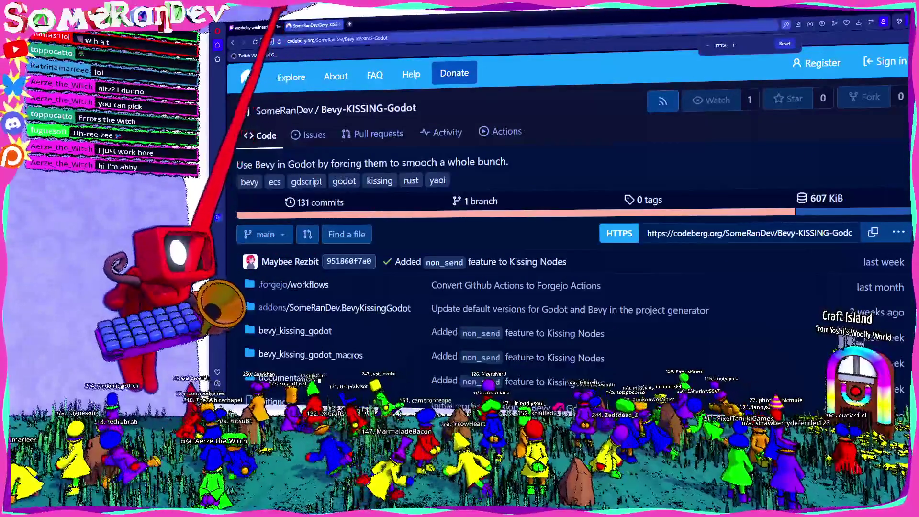
Peek at the terminal, then skip the Twitch replay ahead to 01:53:57
key(alt+Tab)
key(alt+Tab)
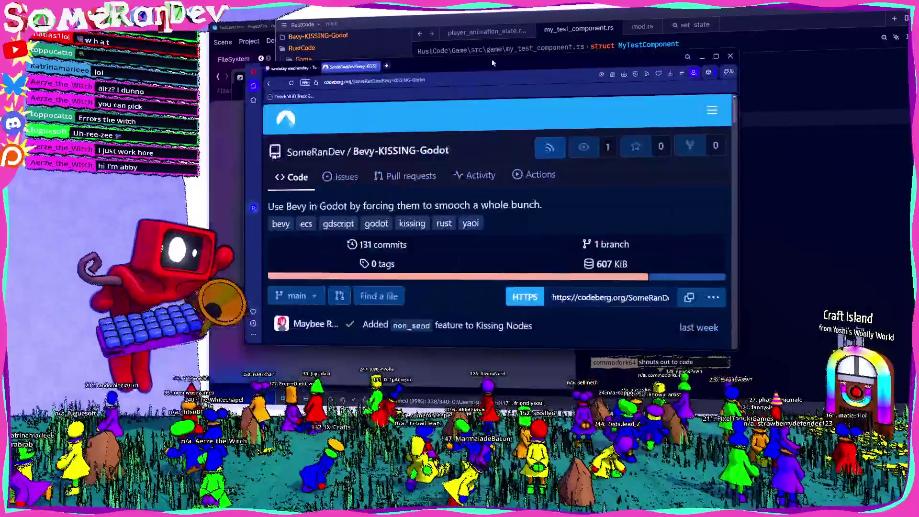
key(alt+Tab)
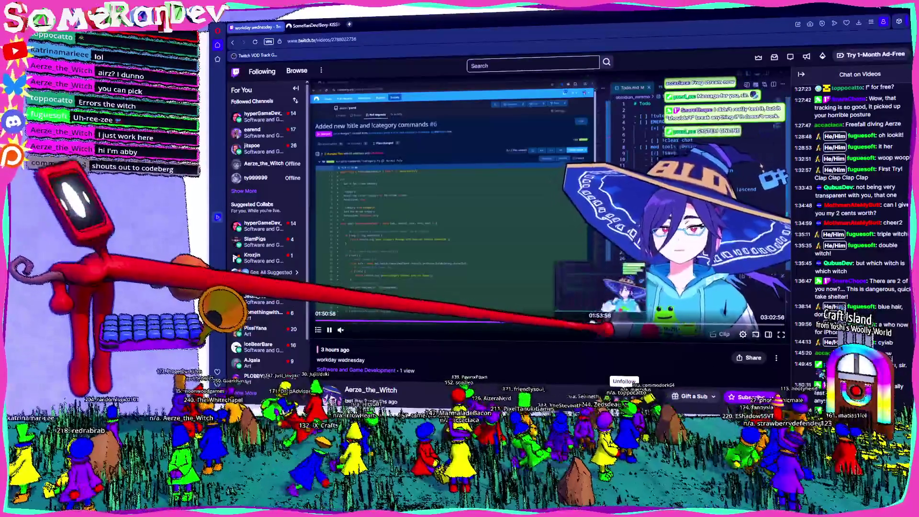
click(600, 322)
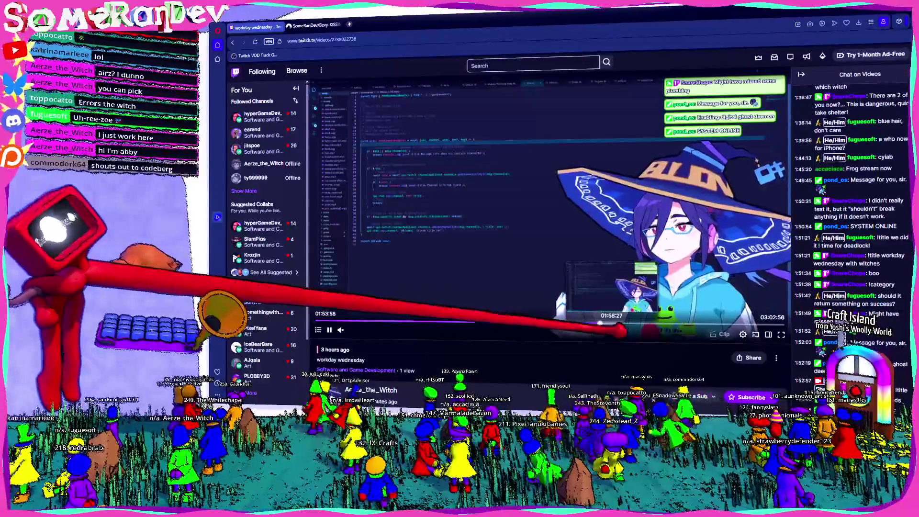
Read .forgejo/workflows/generate_website.yaml, return to the repo root, then back to Twitch
click(313, 25)
click(294, 284)
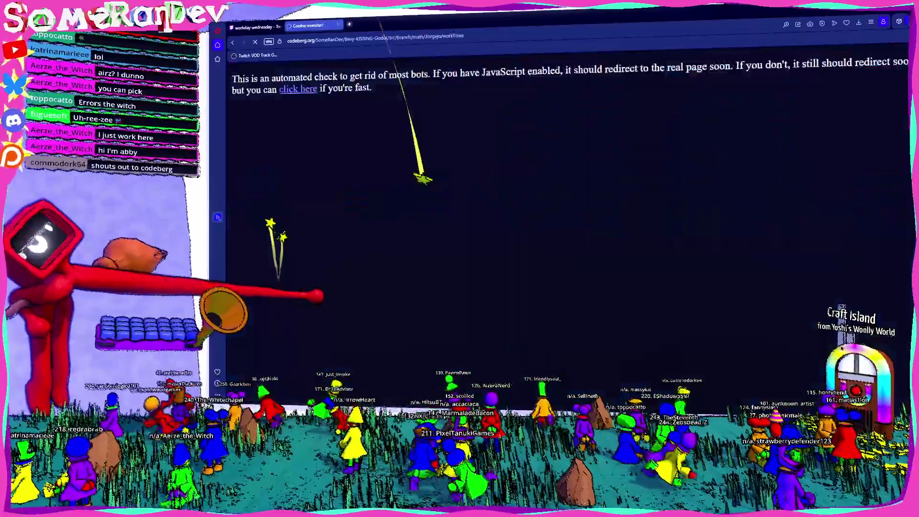
click(287, 240)
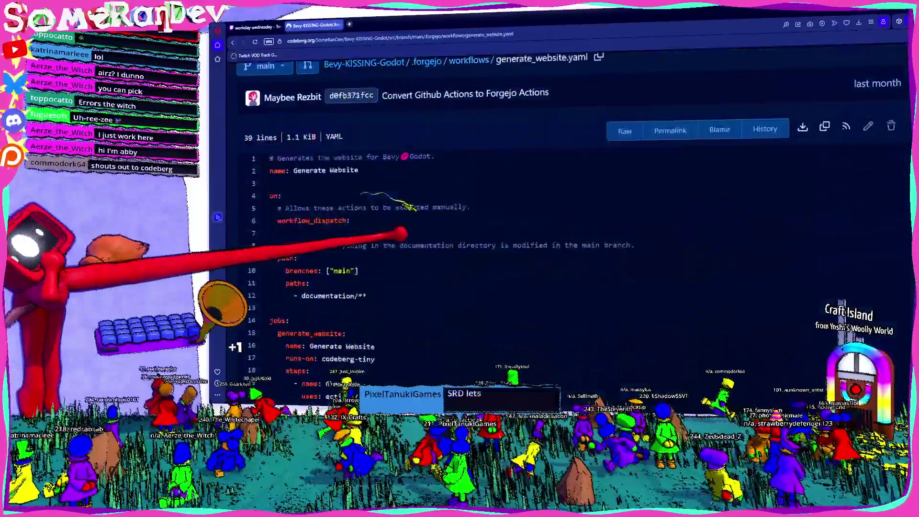
scroll(373, 239, down, 5)
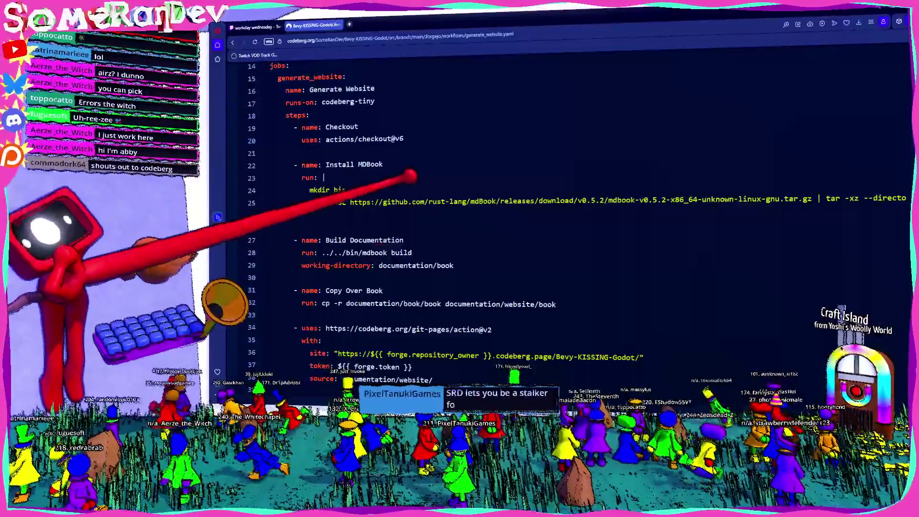
scroll(419, 239, up, 5)
scroll(419, 239, up, 3)
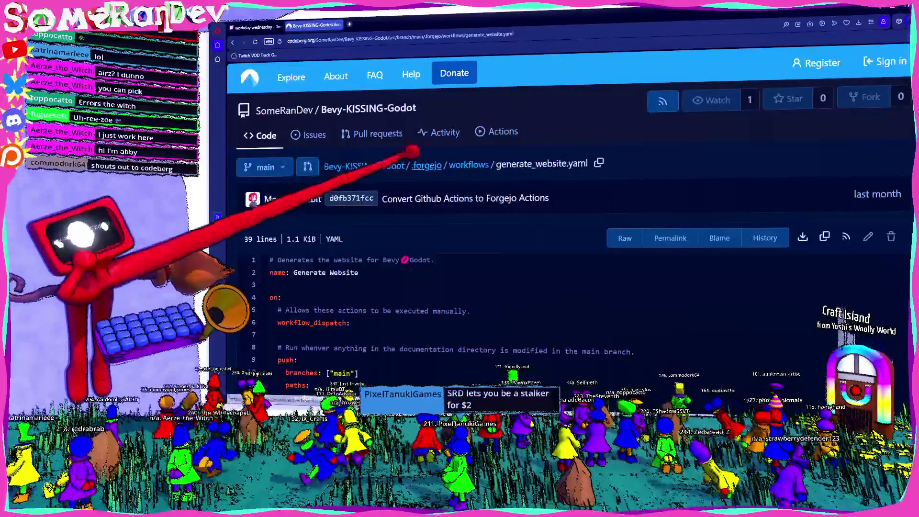
click(362, 163)
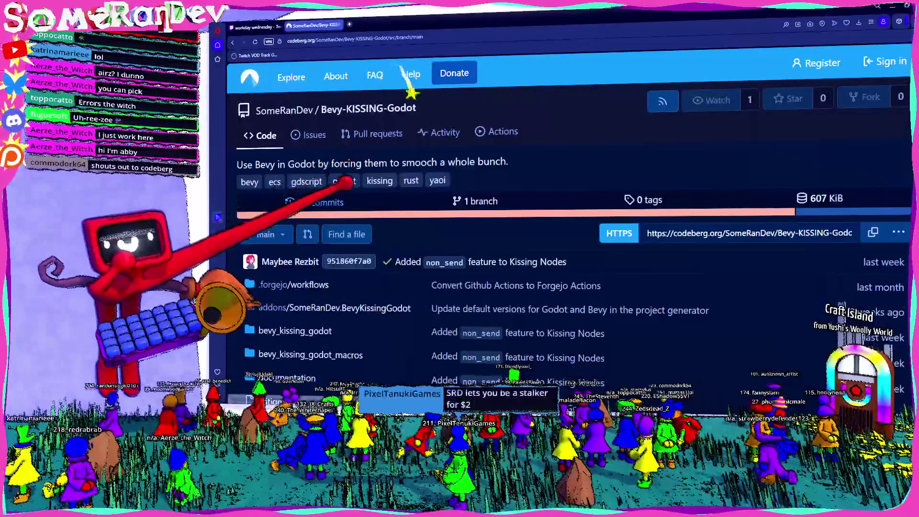
scroll(344, 188, down, 4)
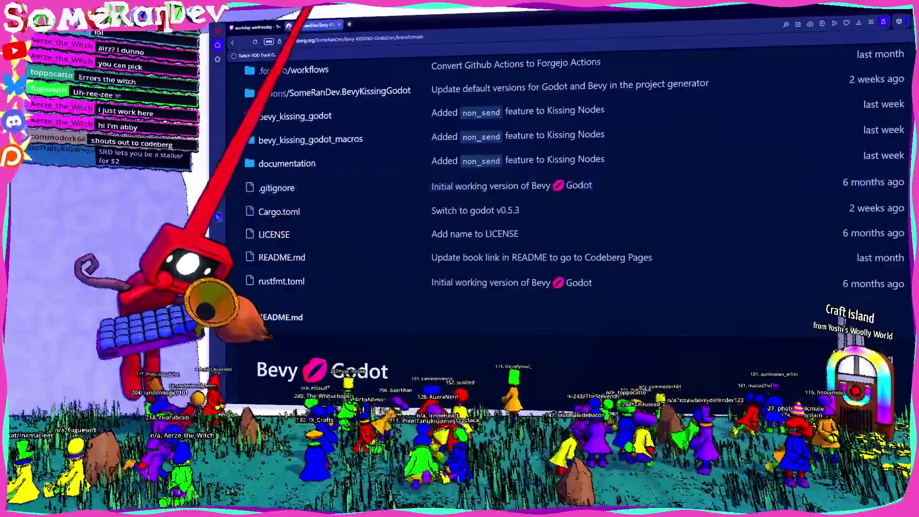
click(251, 27)
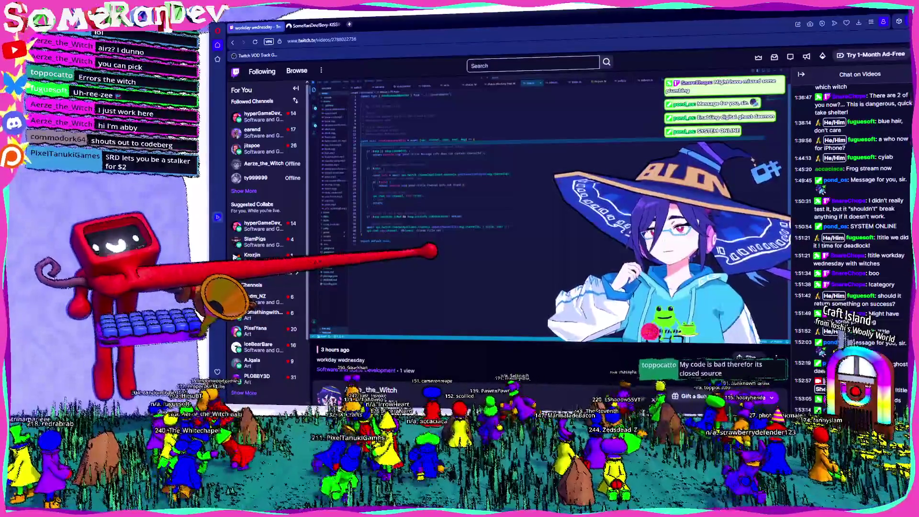
Open a third tab with the developer's git.gay profile page
mouse_move(419, 140)
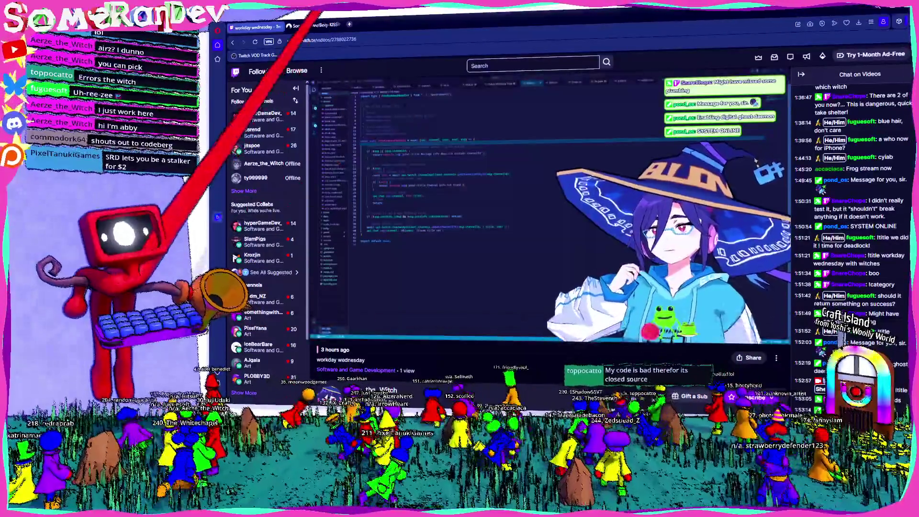
click(349, 24)
text(gi)
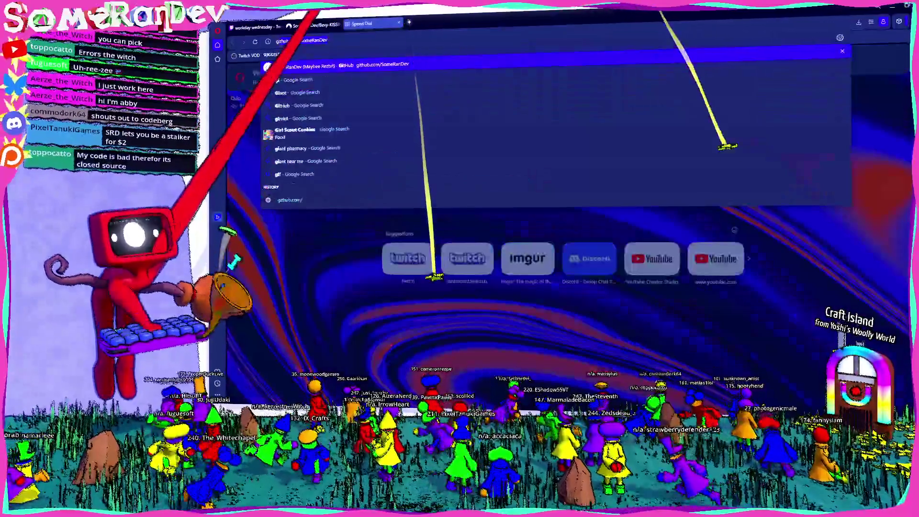
text(t.gay/SomeRanDev)
key(Return)
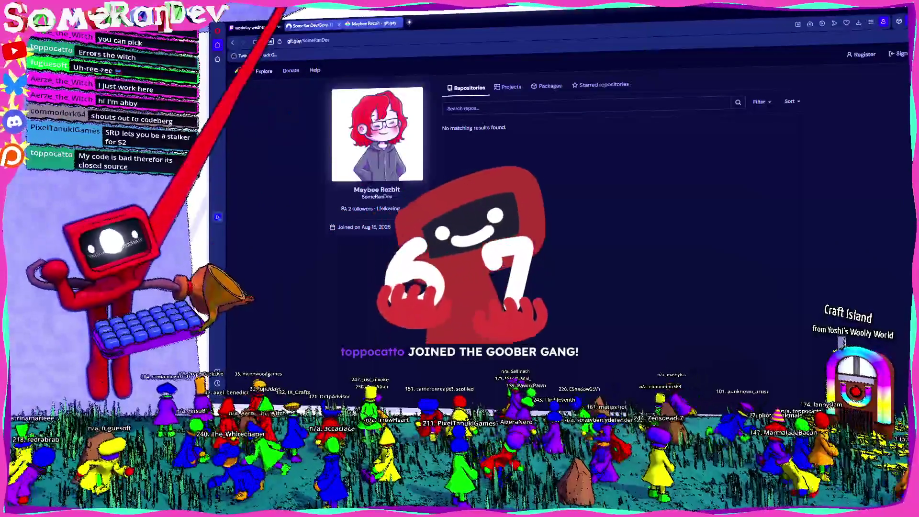
Zoom the Codeberg repository page out to 110% and switch to the Godot editor
click(313, 25)
key(ctrl+minus)
key(ctrl+minus)
key(ctrl+minus)
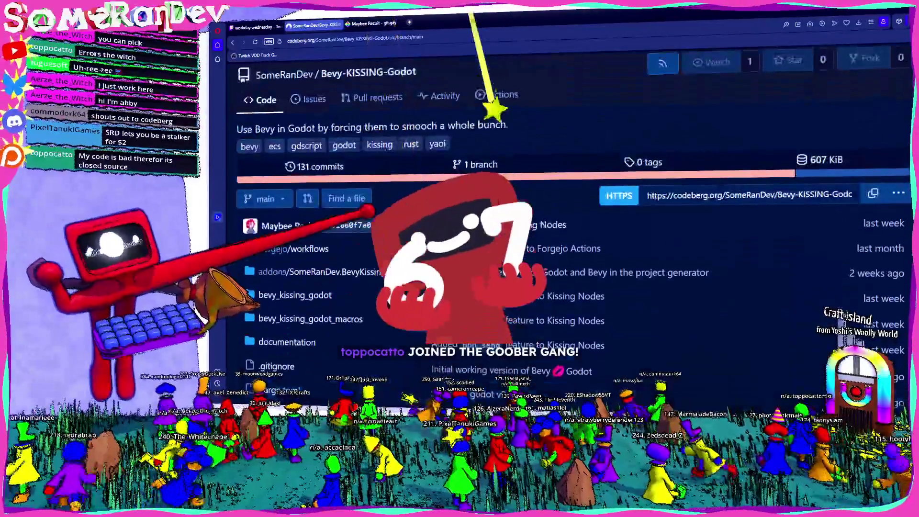
scroll(375, 206, down, 5)
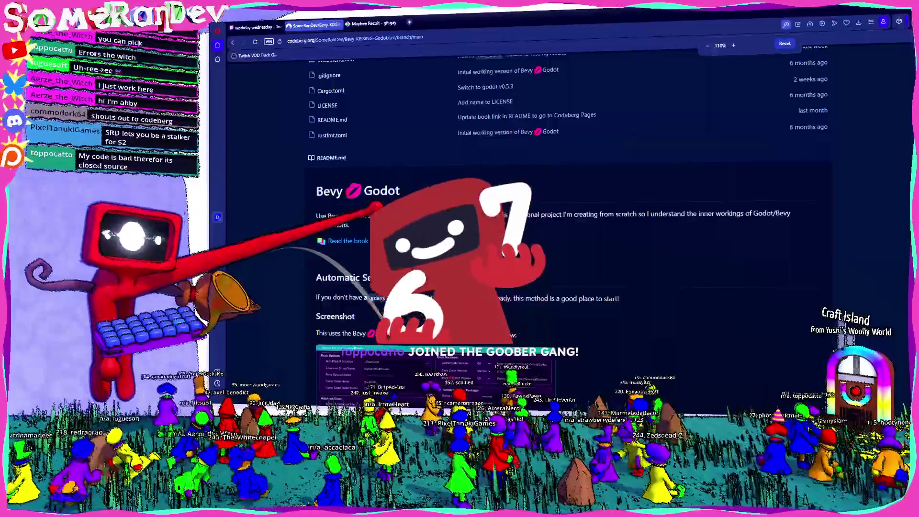
key(alt+Tab)
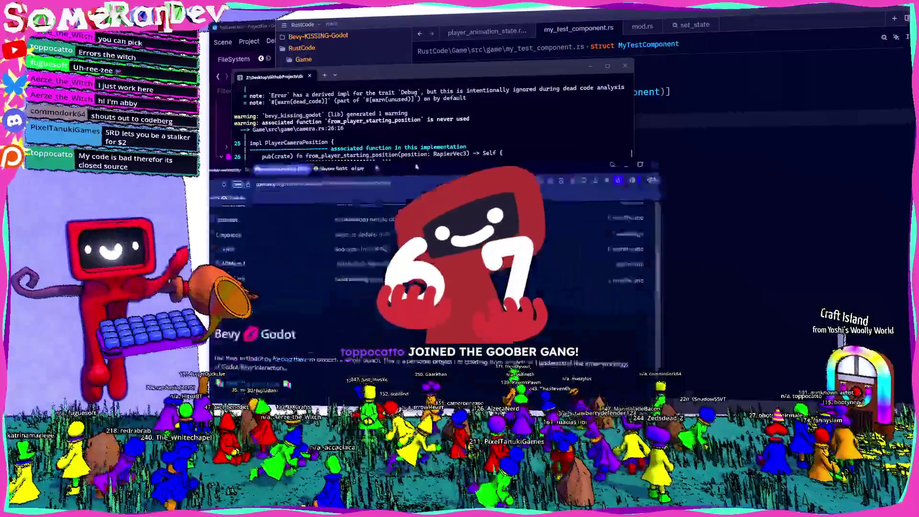
Bring the browser back, restore it to a smaller window, then return to my_test_component.rs in Zed
key(alt+Tab)
key(ctrl+shift+Tab)
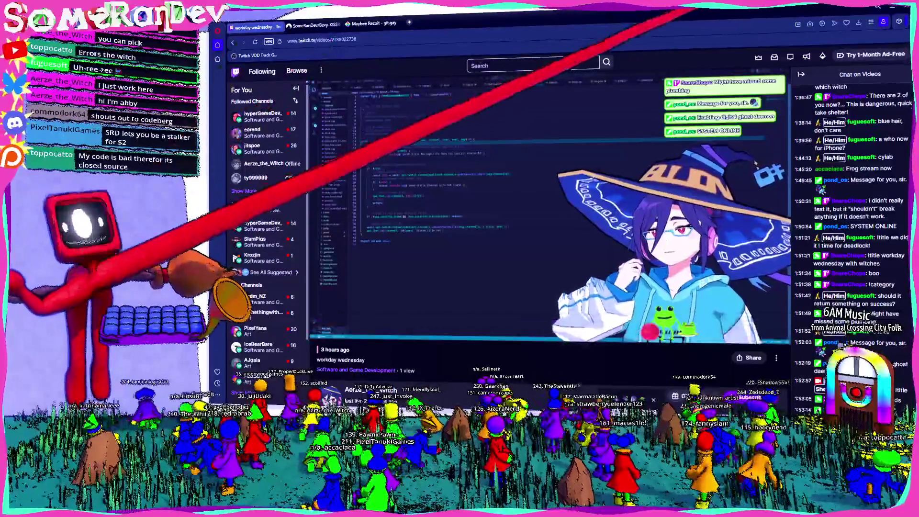
mouse_move(569, 22)
mouse_down()
mouse_move(593, 100)
mouse_move(918, 100)
mouse_up()
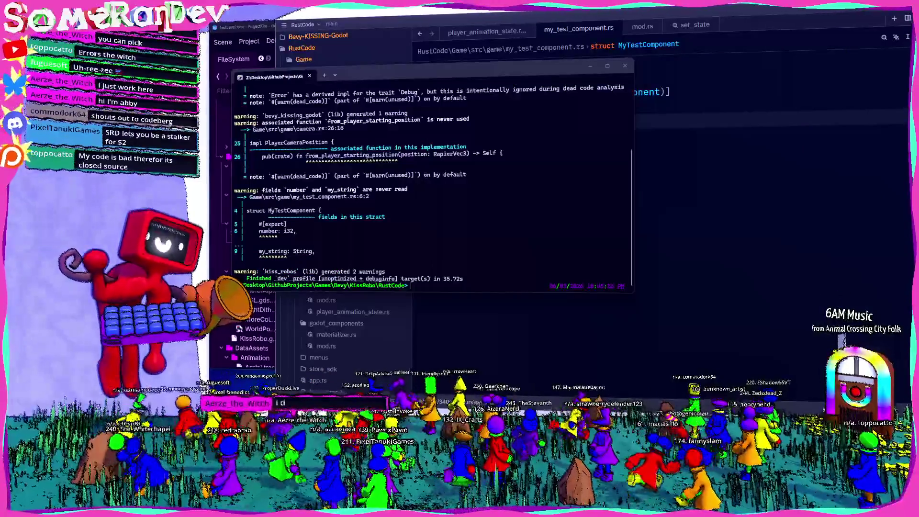
key(alt+Tab)
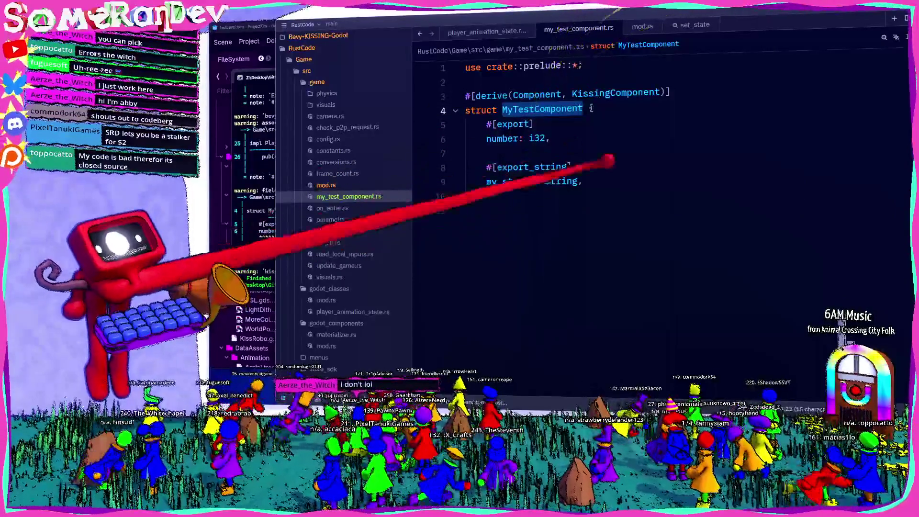
Start update_component taking Query<&MyTestComponent>, with a godot_print! call and let first = query.single()
key(Return)
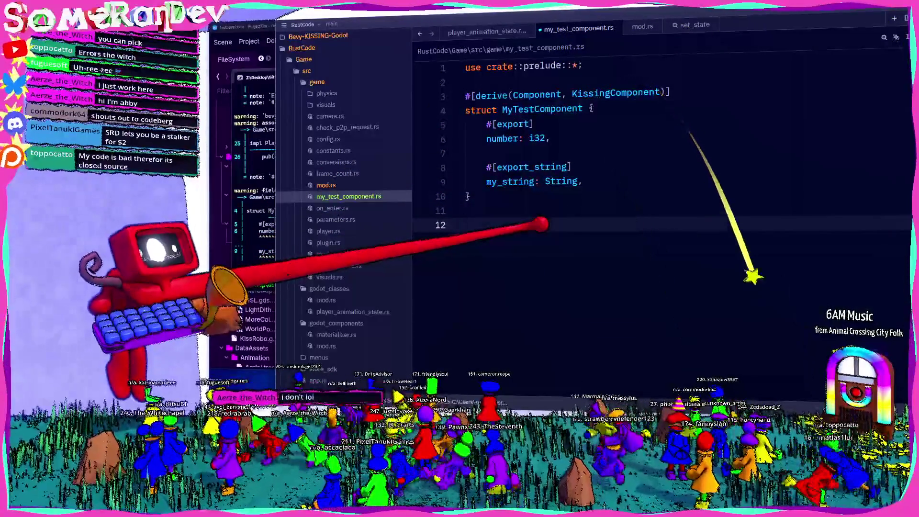
text(fn update_componen)
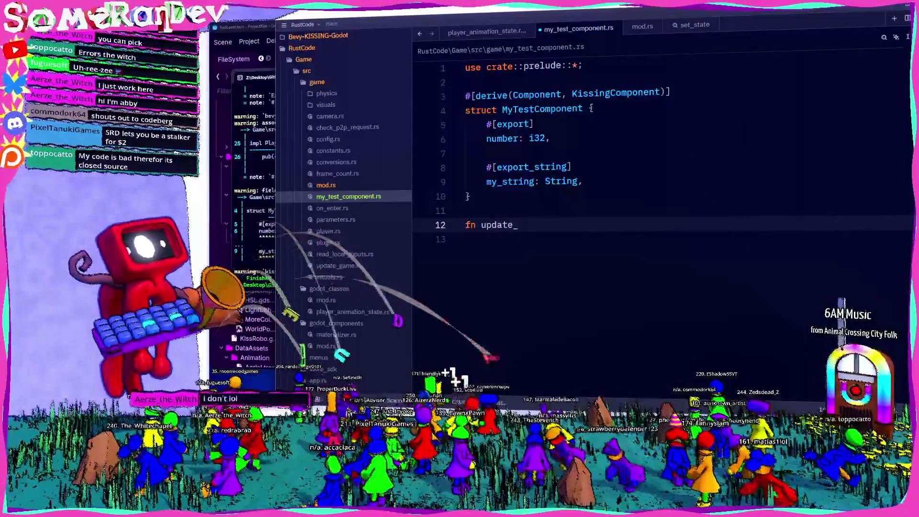
text(t(query: )
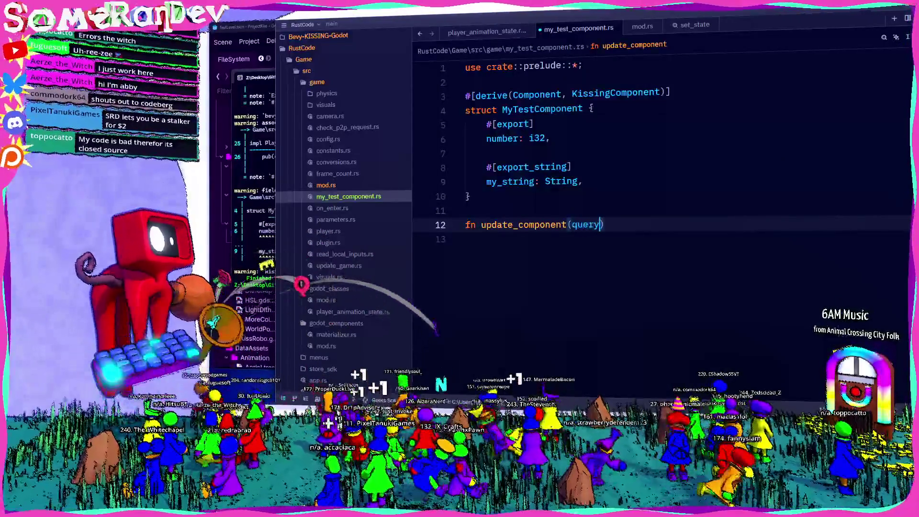
text(Query<&Test)
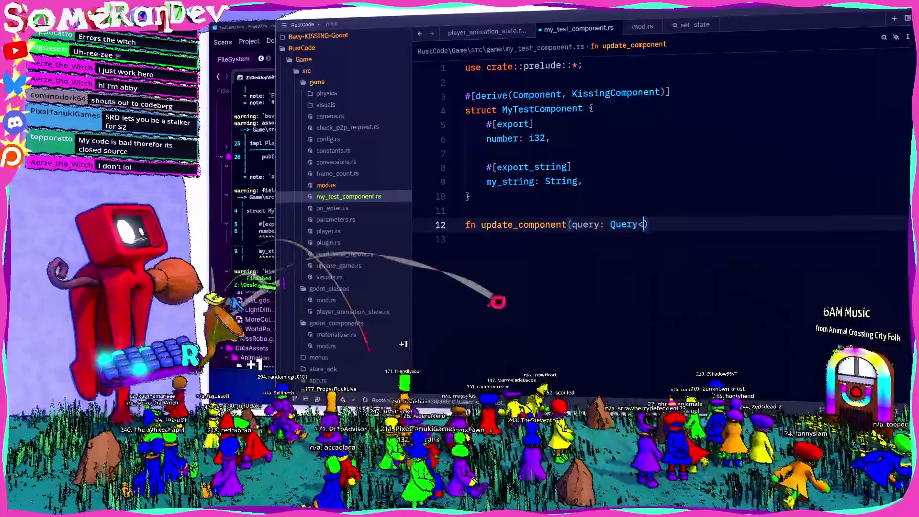
key(Tab)
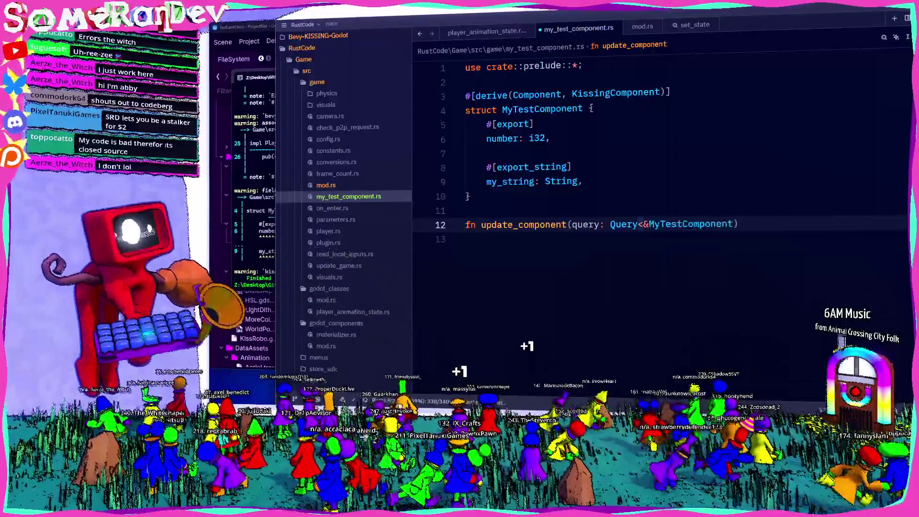
text({)
key(Return)
key(BackSpace)
key(BackSpace)
key(BackSpace)
text(goi)
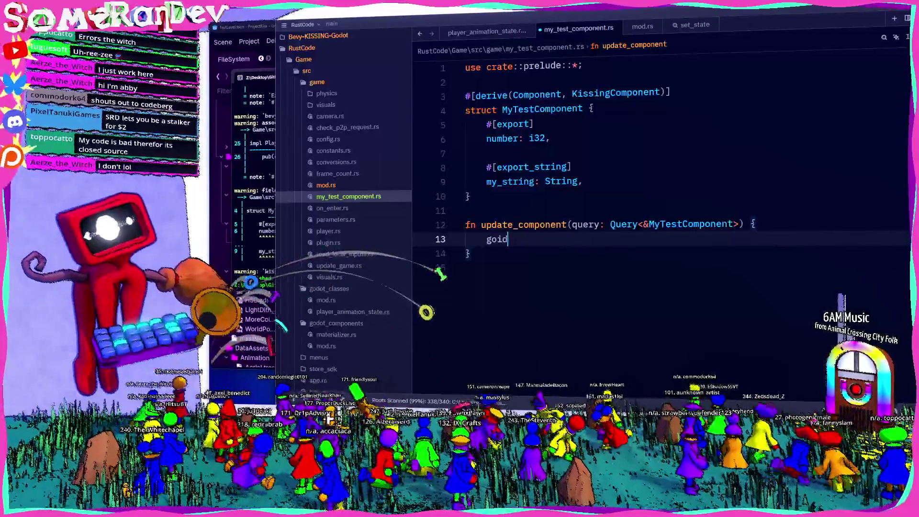
text(dot))
text(_print!("{})
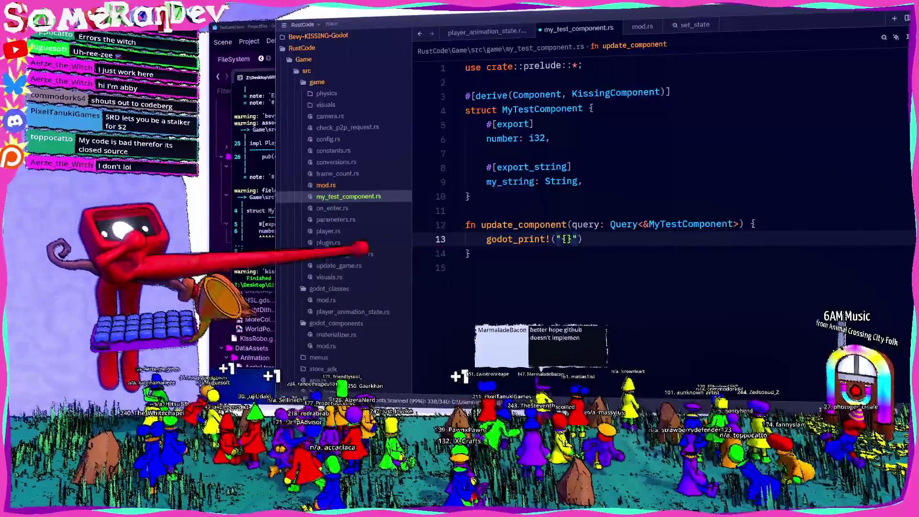
key(ctrl+shift+Return)
text(let fir)
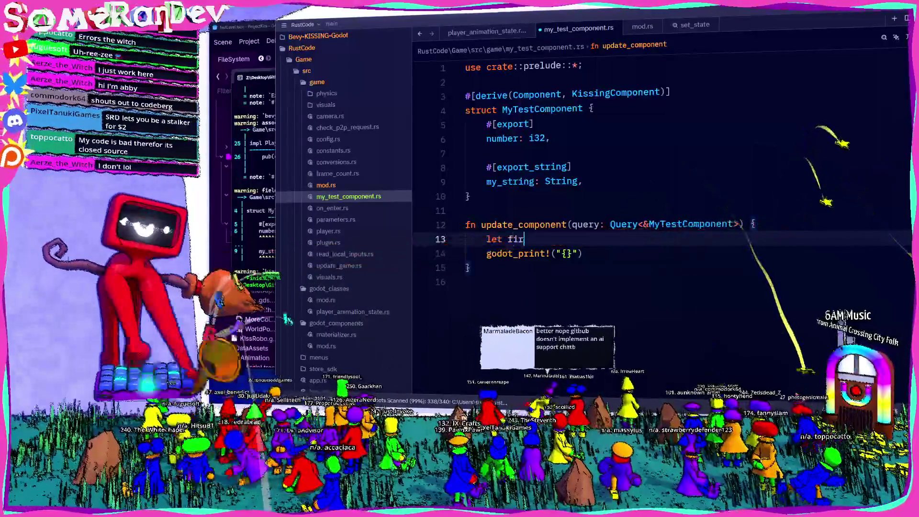
text(st = query.sing)
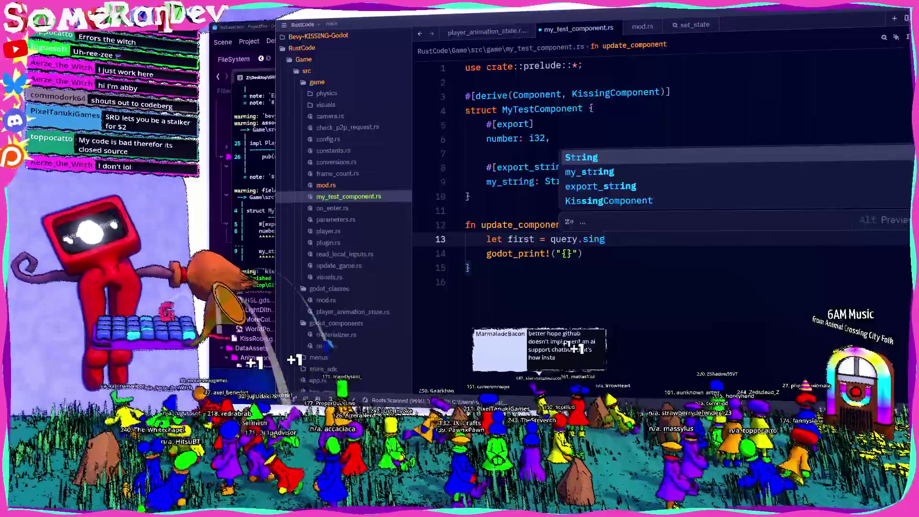
text(le();)
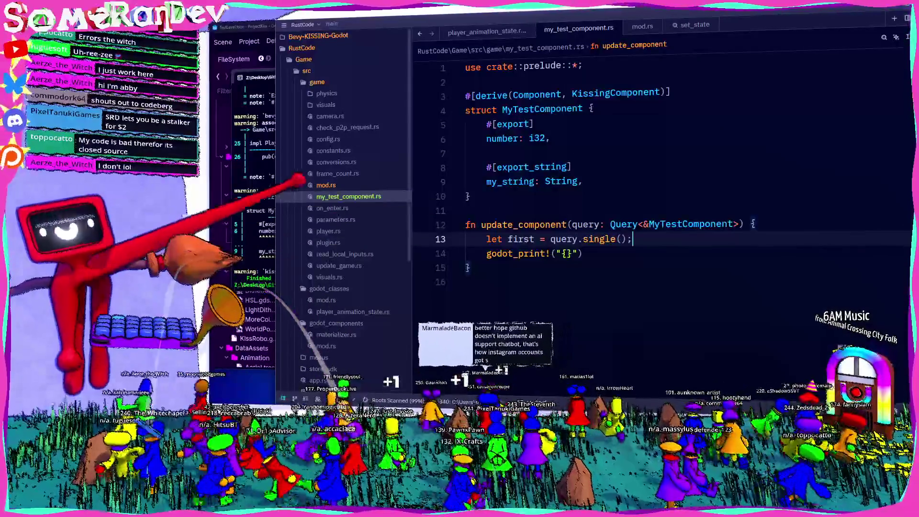
Check the my_test_component module line in mod.rs, then return to my_test_component.rs
click(326, 185)
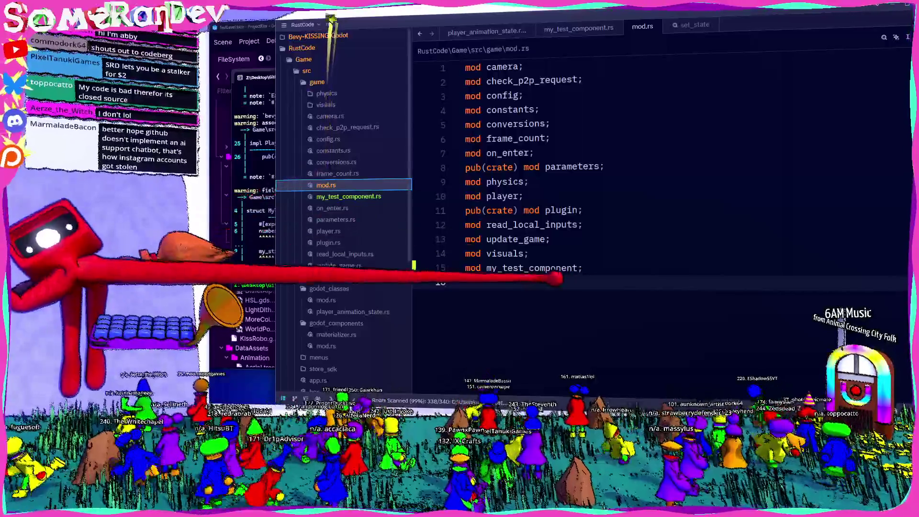
click(622, 268)
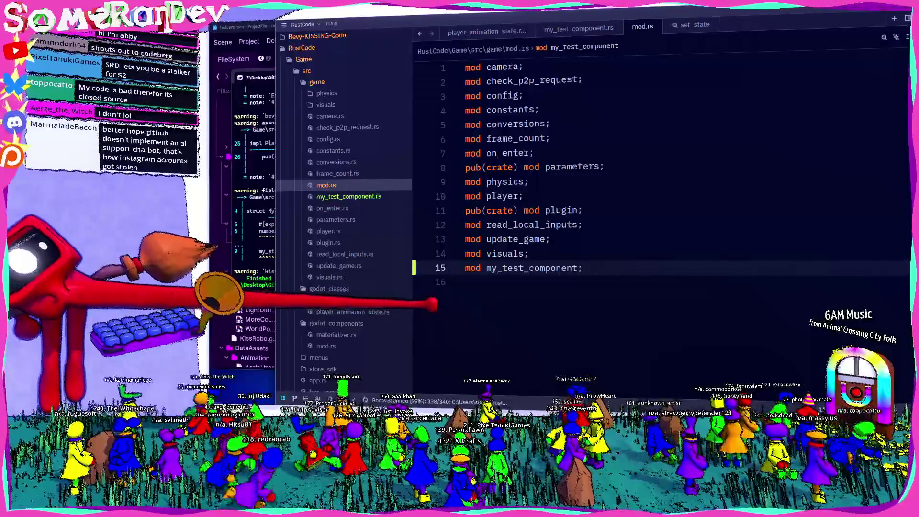
click(348, 197)
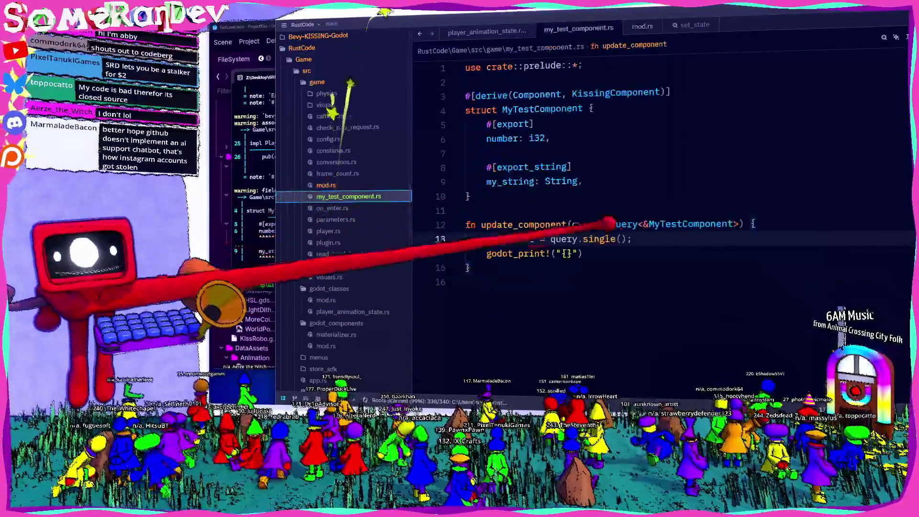
Add .unwrap() after single(), save, and print first.number and first.my_string
click(634, 239)
text(unwrap();)
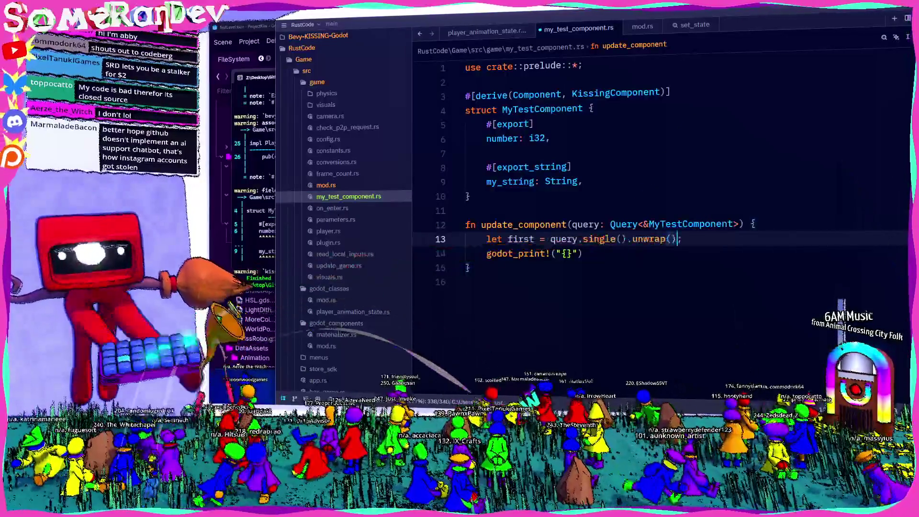
key(ctrl+s)
key(Down)
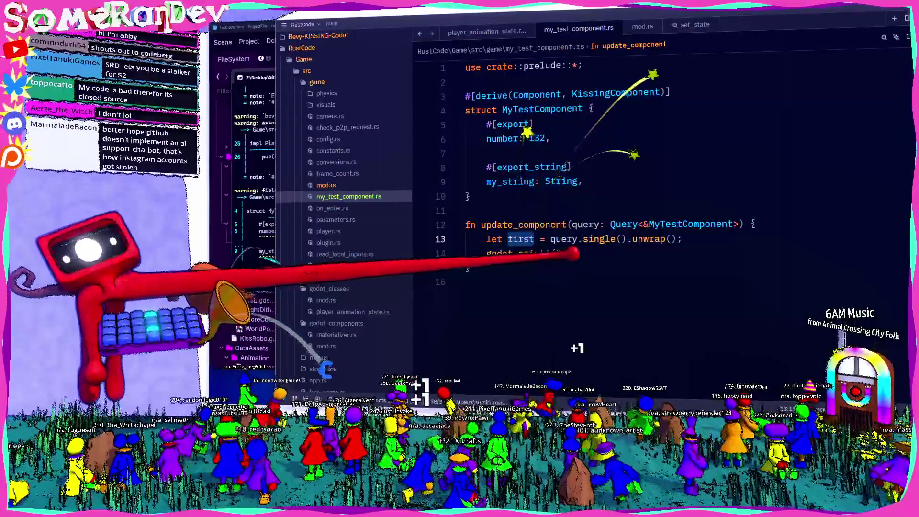
text("{}", first.number, )
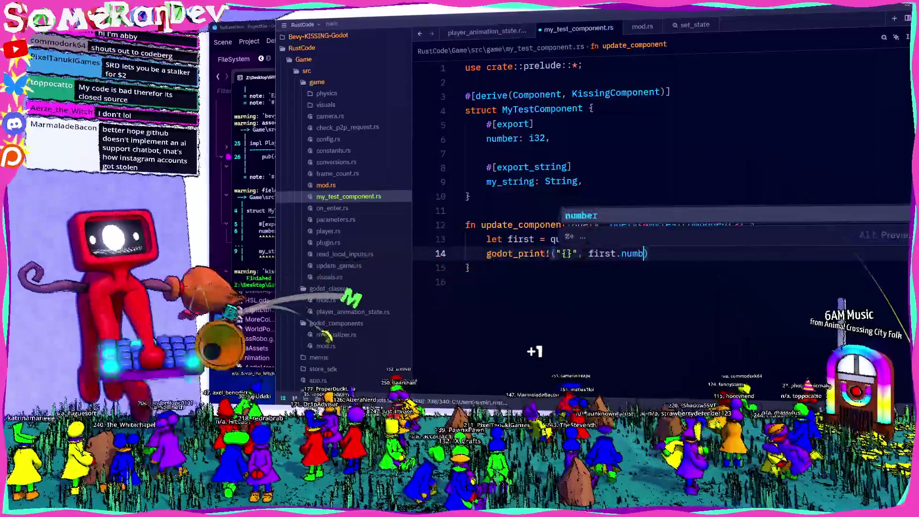
text(first.my_s)
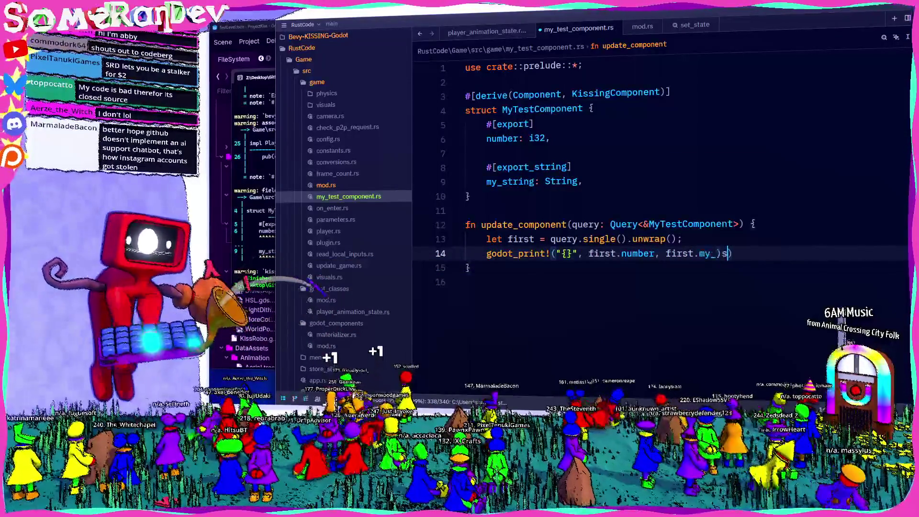
text(tr)
key(Tab)
text())
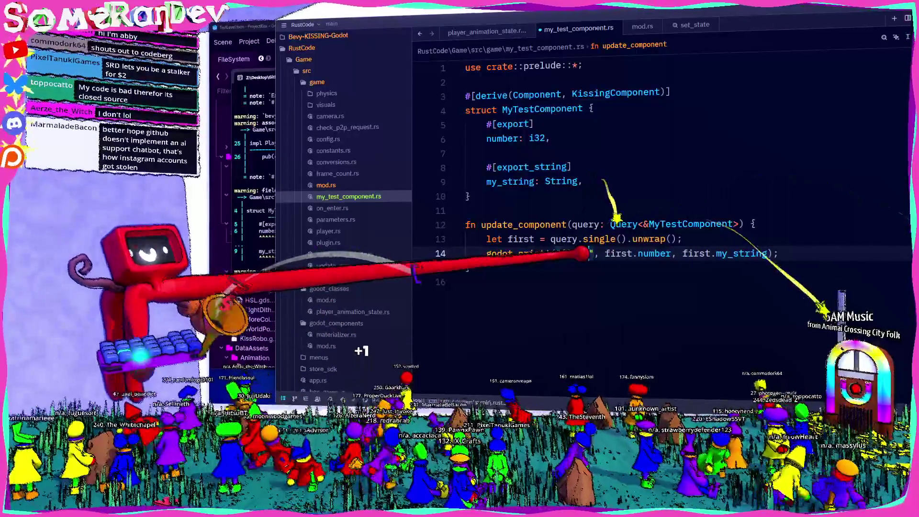
text( {})
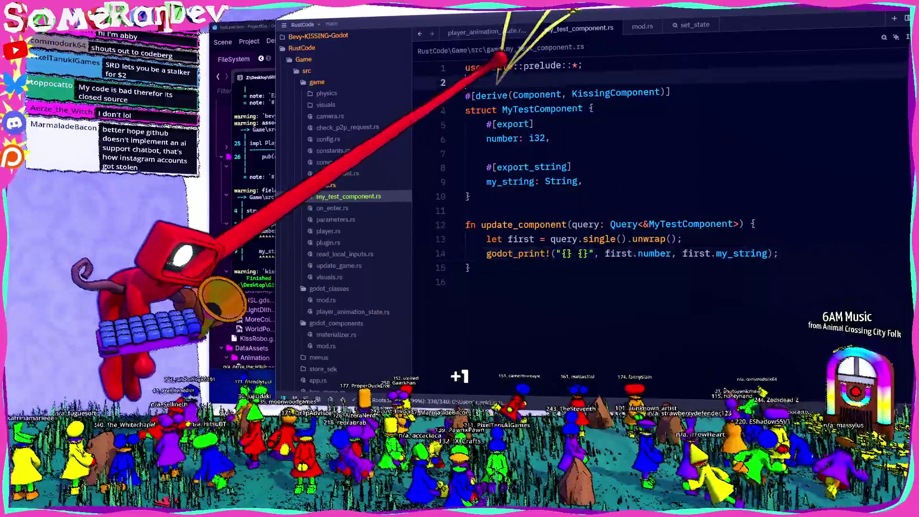
Begin a pub(super) setup function below the use line
click(581, 65)
key(Return)
key(Return)
text(pub(super) fn setup(app: &mut App) {)
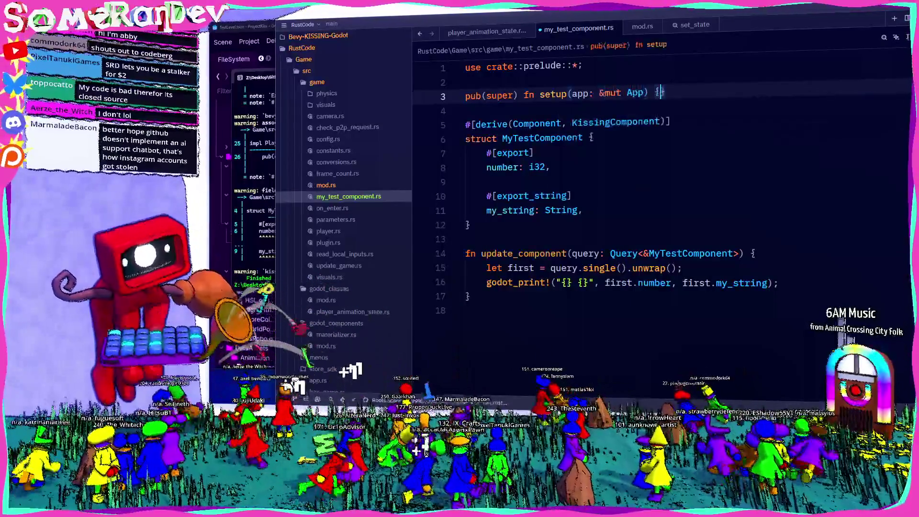
Complete setup with app.add_systems(Update, update_component); and save the file
key(Return)
text(app.add_systems(U)
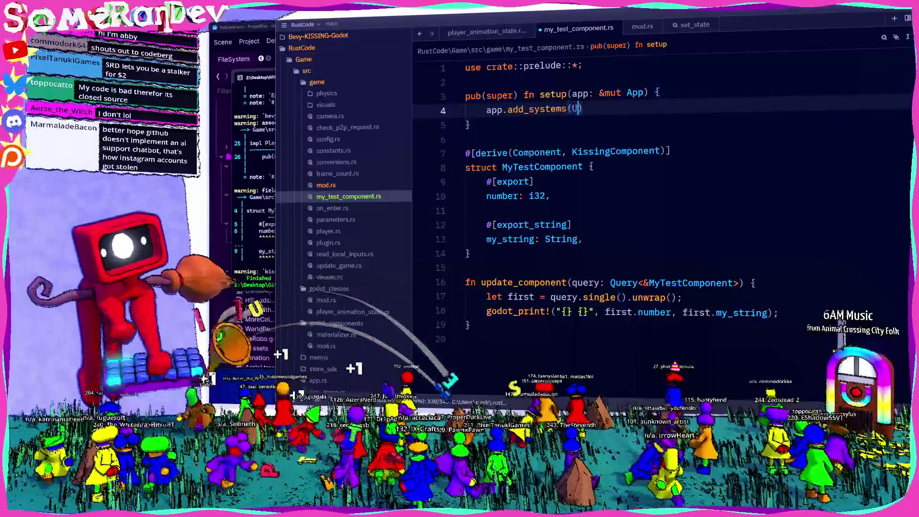
text(pdate, )
text(update_component))
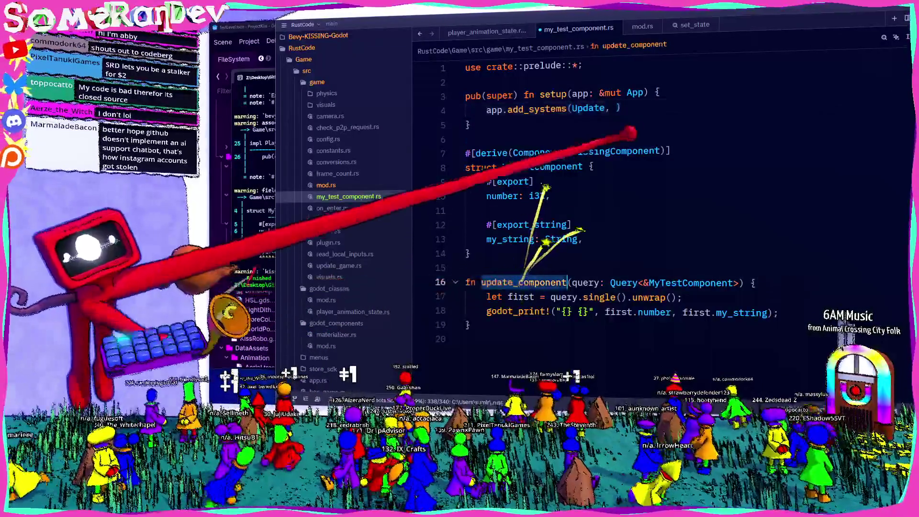
text(;)
key(ctrl+s)
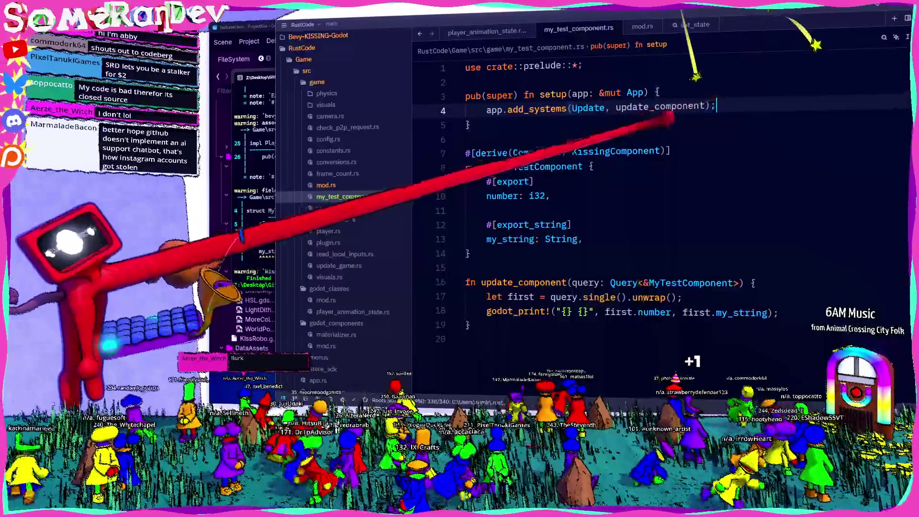
Switch to mod.rs and open plugin.rs
click(567, 94)
key(ctrl+Tab)
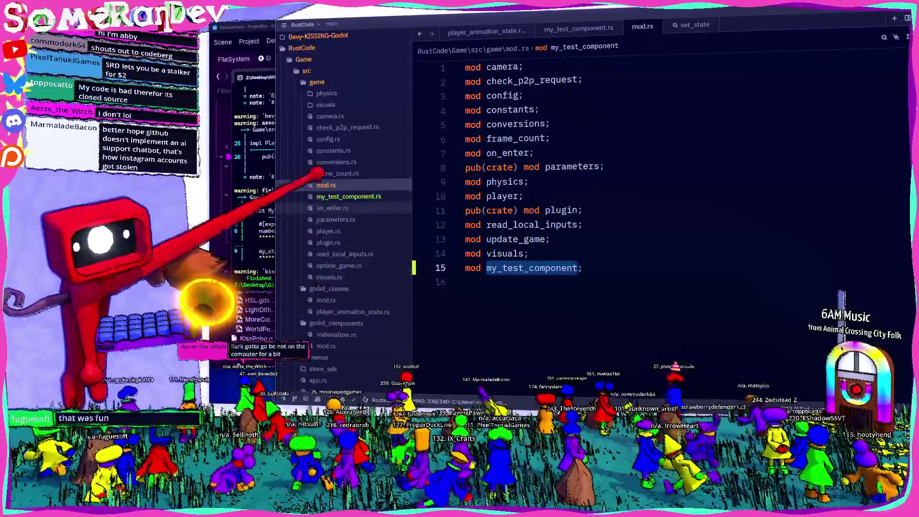
click(328, 243)
Call crate::game::my_test_component::setup(app) after PhysicsPlugin in GamePlugin's build, then rebuild with F5
scroll(660, 215, down, 12)
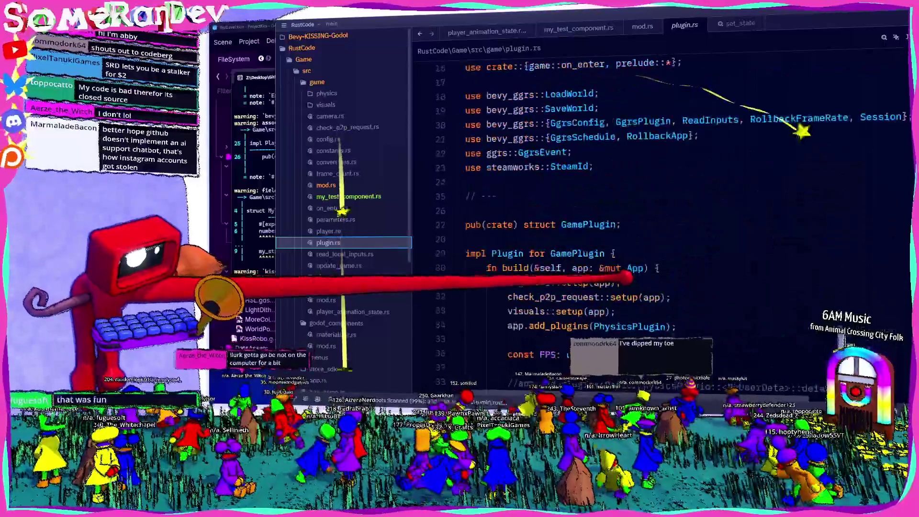
scroll(660, 216, up, 4)
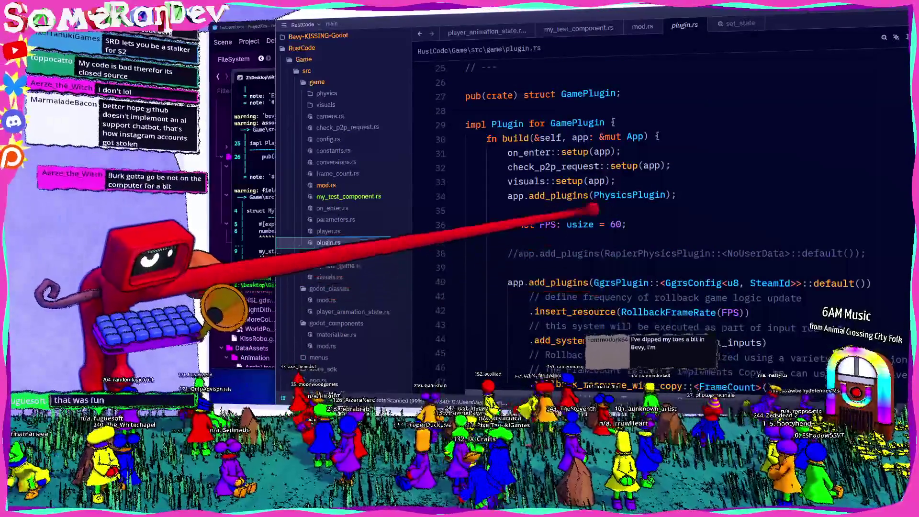
click(677, 196)
key(Return)
key(Return)
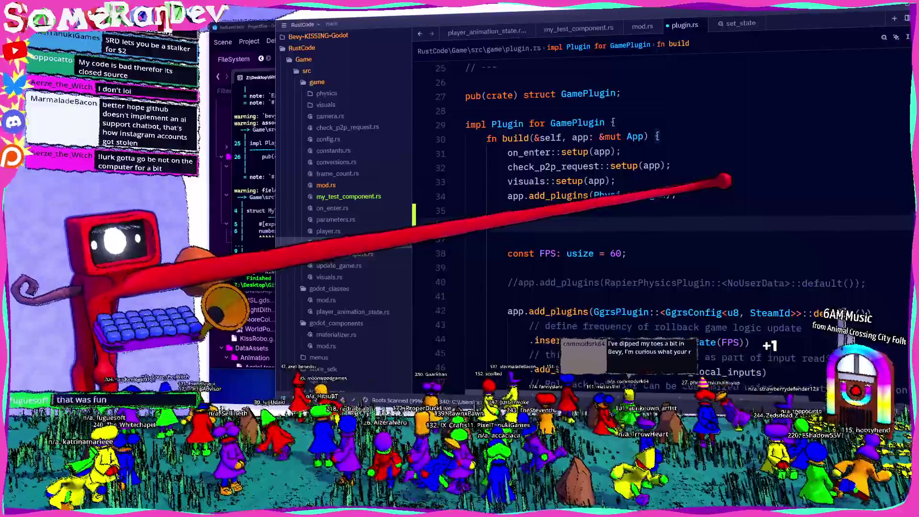
text(my_test_component::)
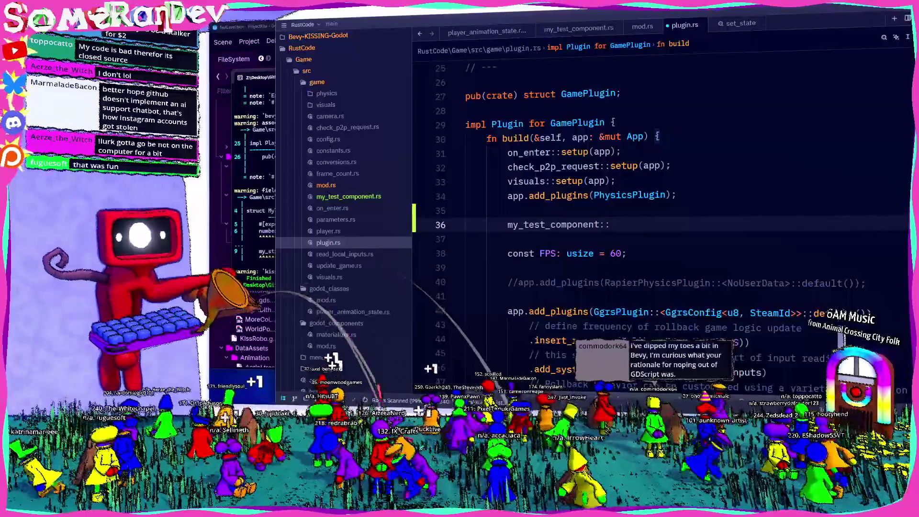
click(508, 224)
text(crate::)
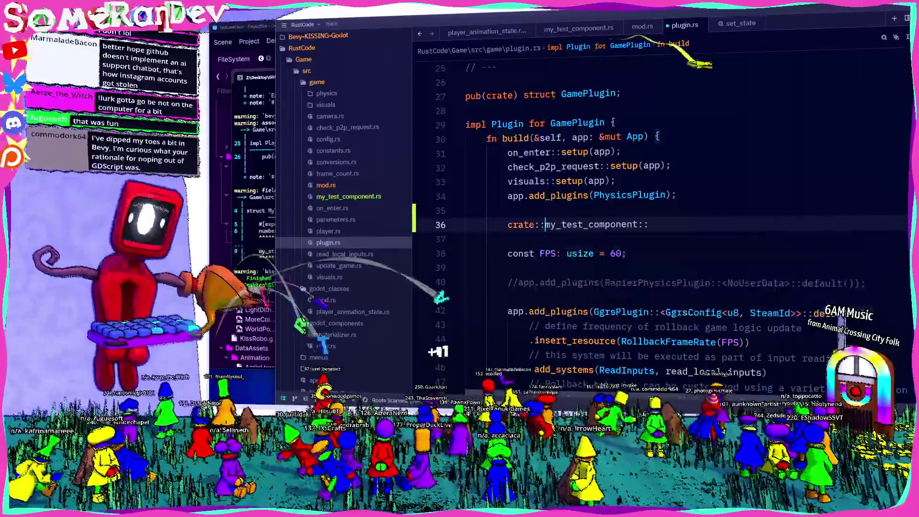
text(game::)
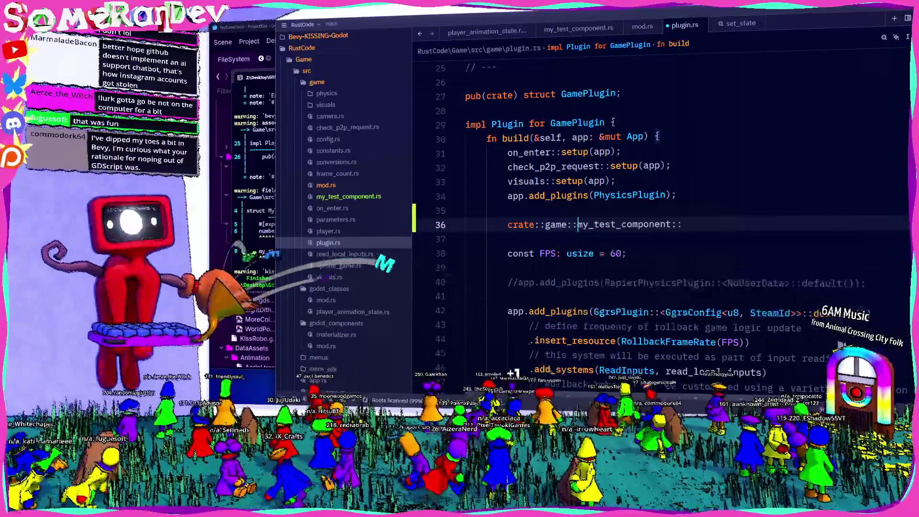
key(End)
text(setup()
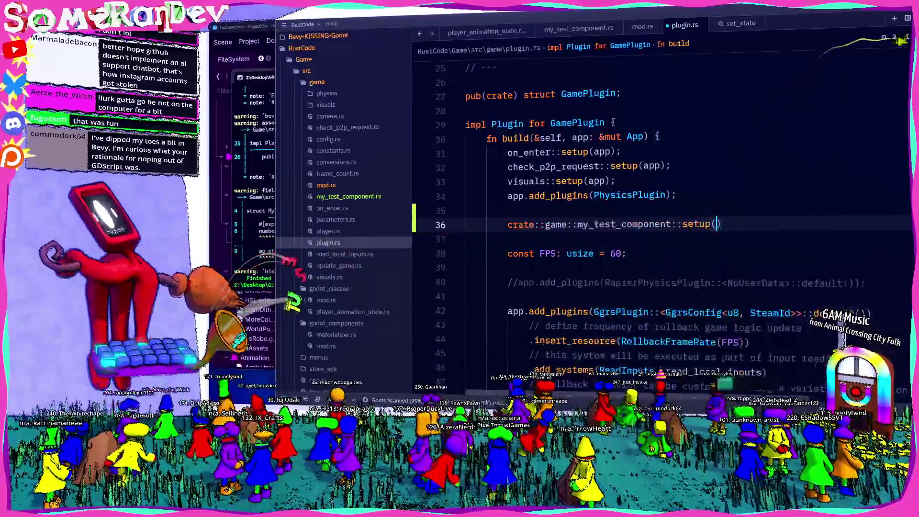
text(app))
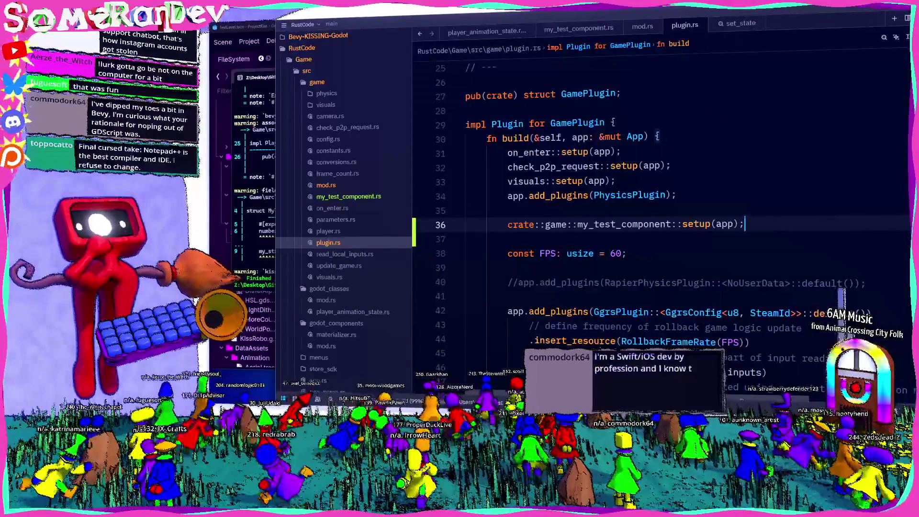
key(F5)
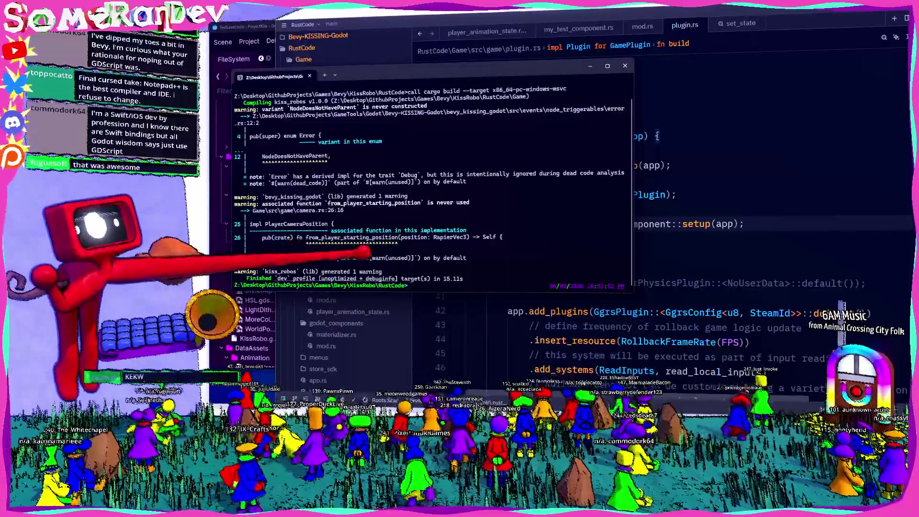
Add a Node under TestLevel carrying MyTestComponent with Number 12 and a string, then run the game
key(alt+Tab)
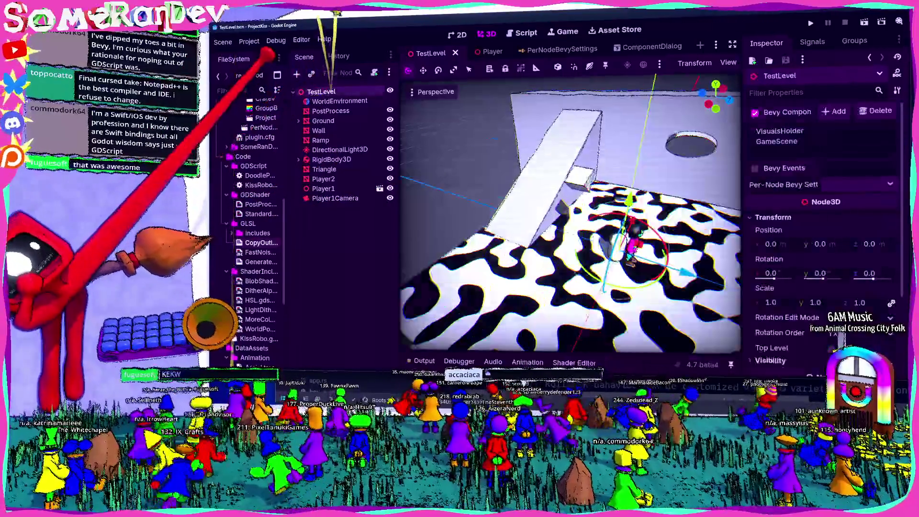
key(ctrl+a)
text(node)
key(Return)
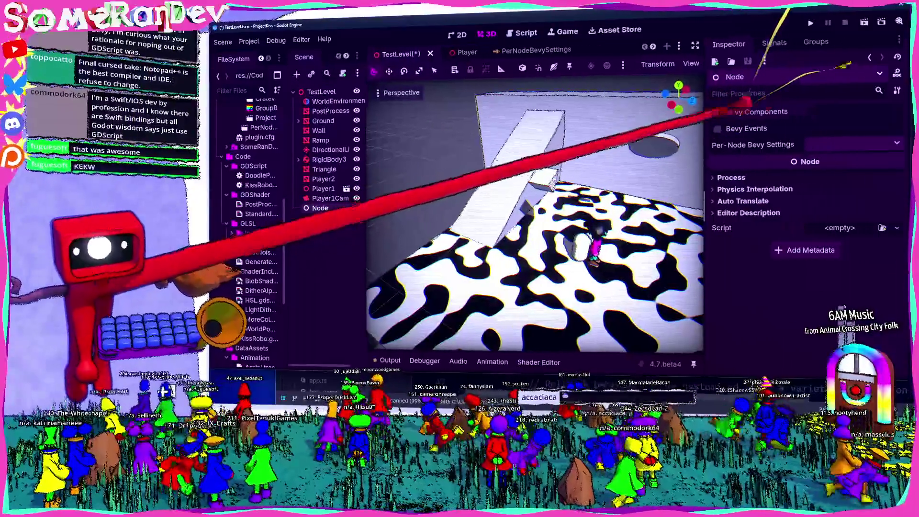
click(718, 113)
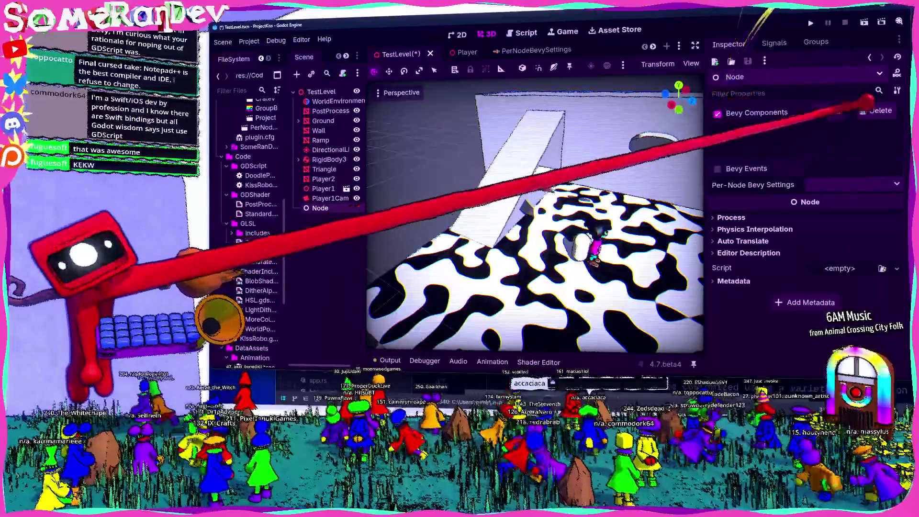
click(828, 111)
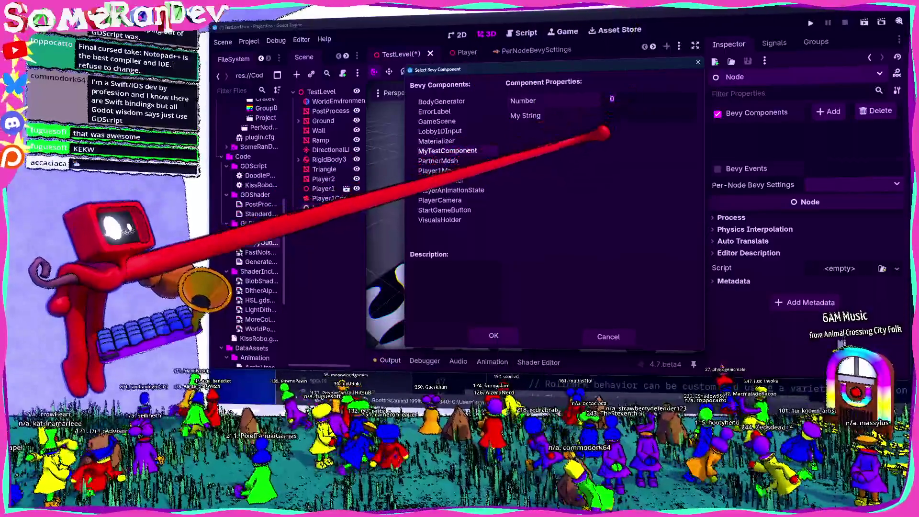
key(Tab)
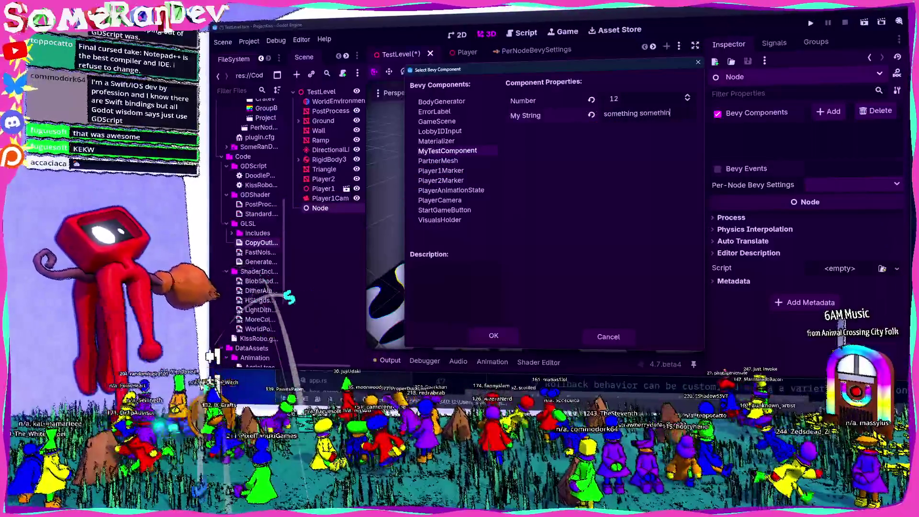
key(Return)
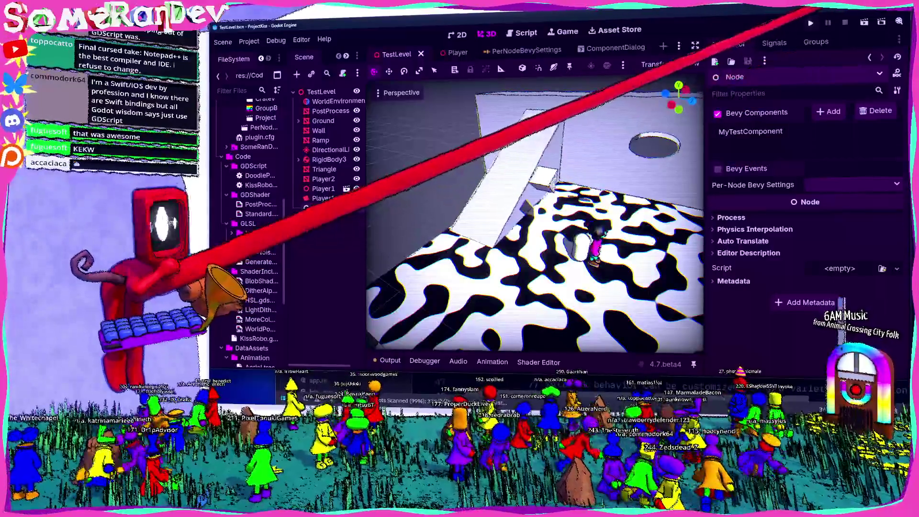
click(810, 23)
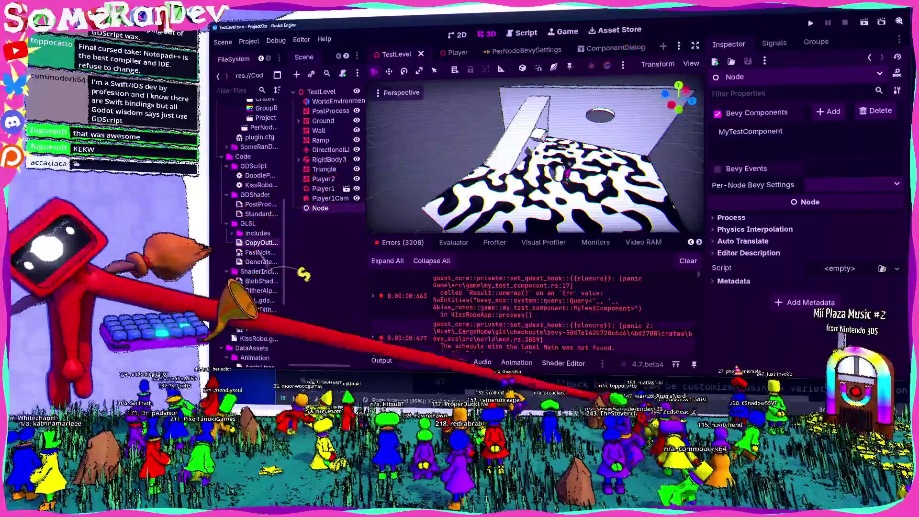
Replace .unwrap() on line 17 with let Ok(first) = query.single() else { return };
key(alt+Tab)
double_click(340, 196)
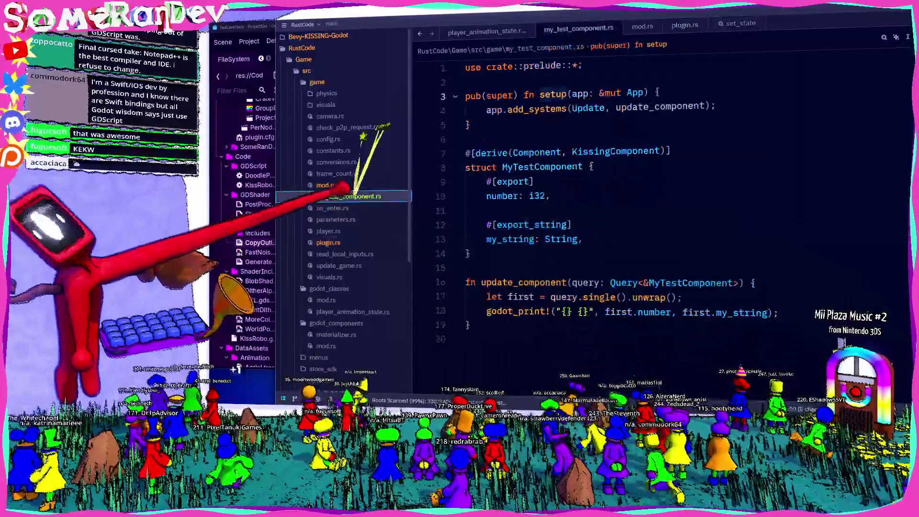
scroll(728, 317, down, 3)
scroll(594, 262, up, 2)
drag(683, 165, 627, 165)
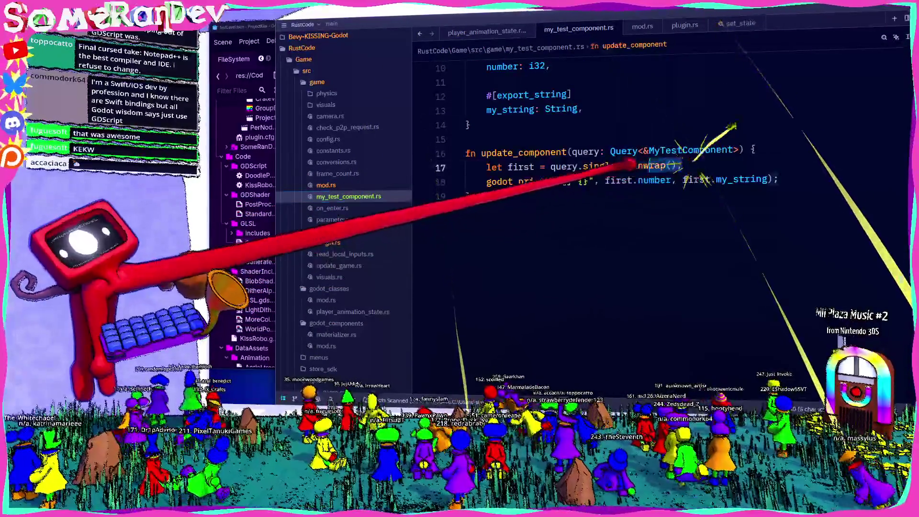
key(BackSpace)
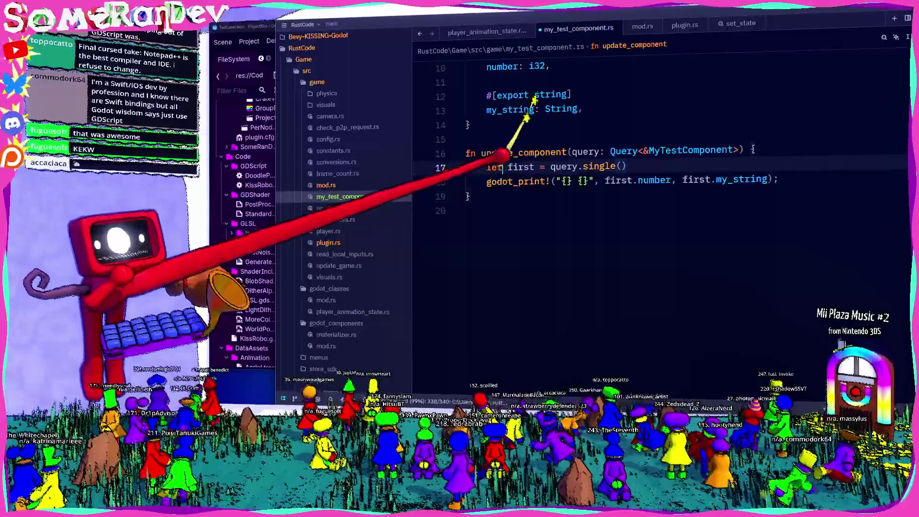
click(507, 167)
text(Ok()
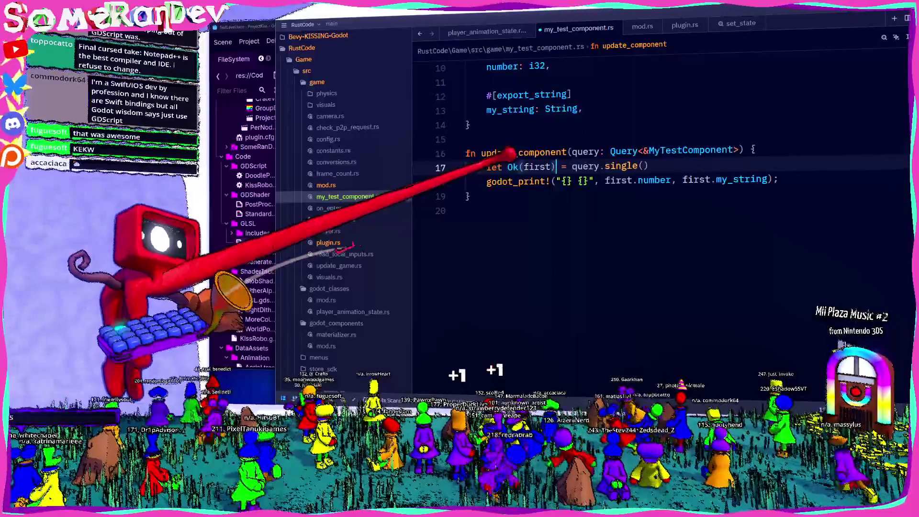
key(End)
text(else )
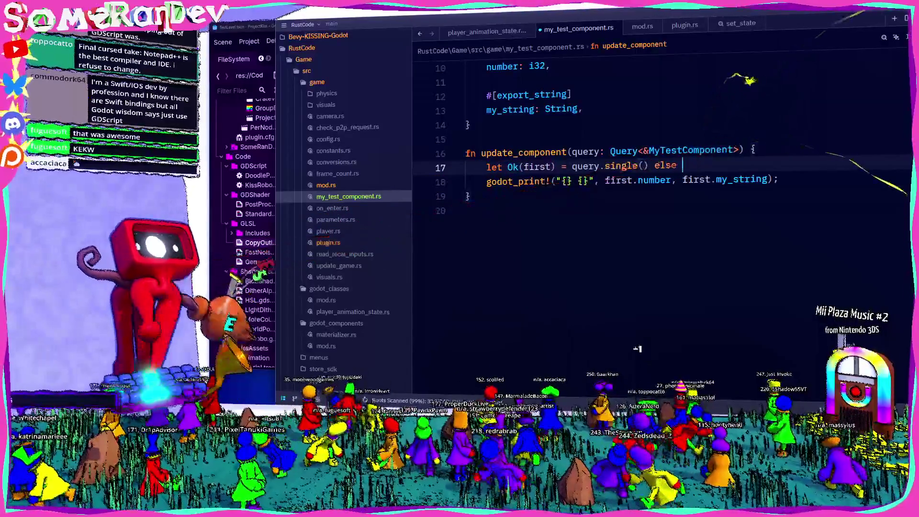
text({ return)
key(End)
text(;)
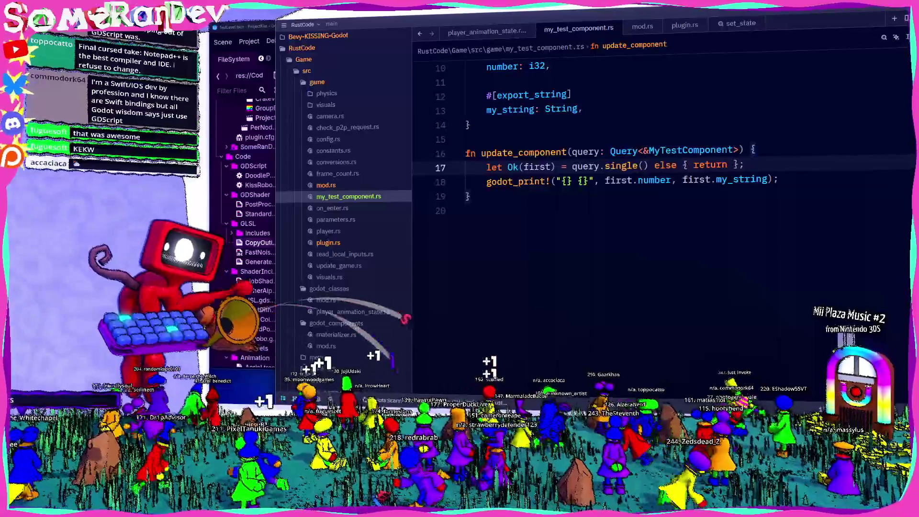
key(alt+Tab)
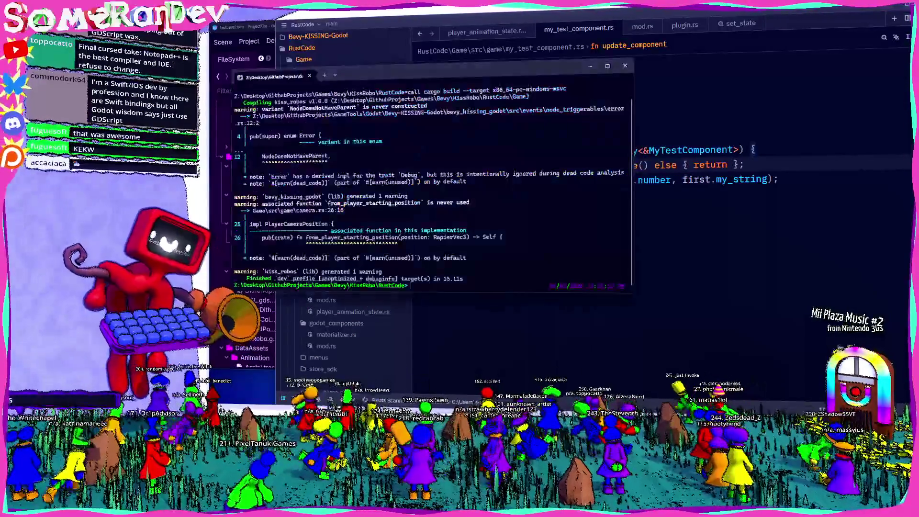
Rerun the previous cargo build command in the terminal
key(Up)
key(Return)
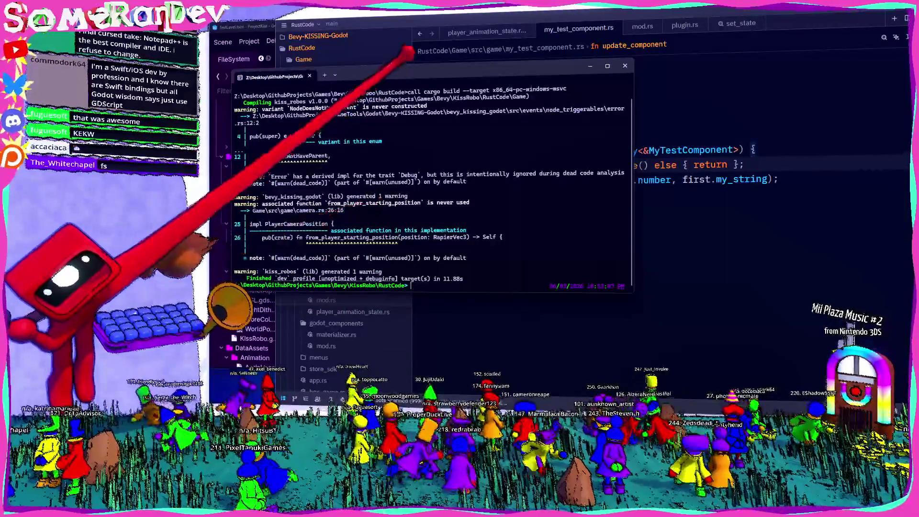
click(400, 37)
Run the project in Godot, start a solo game, then close it after it prints '12 something something'
key(alt+Tab)
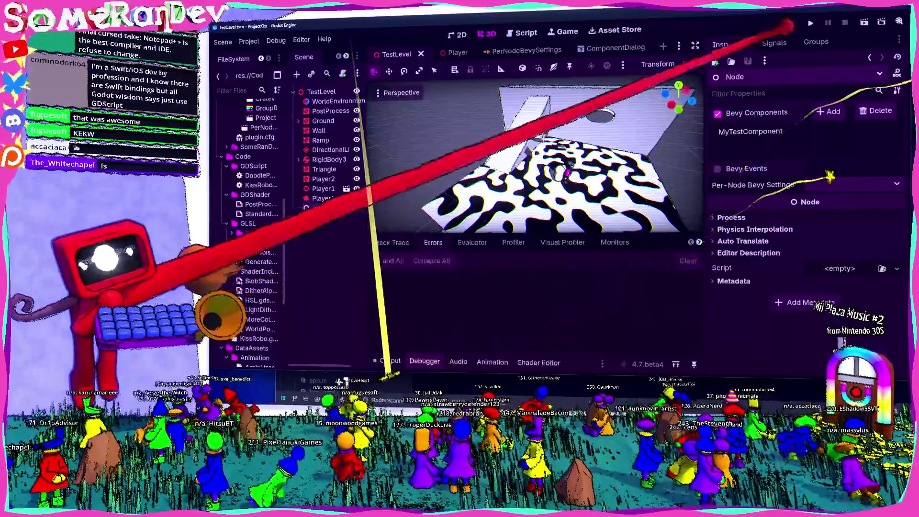
click(810, 23)
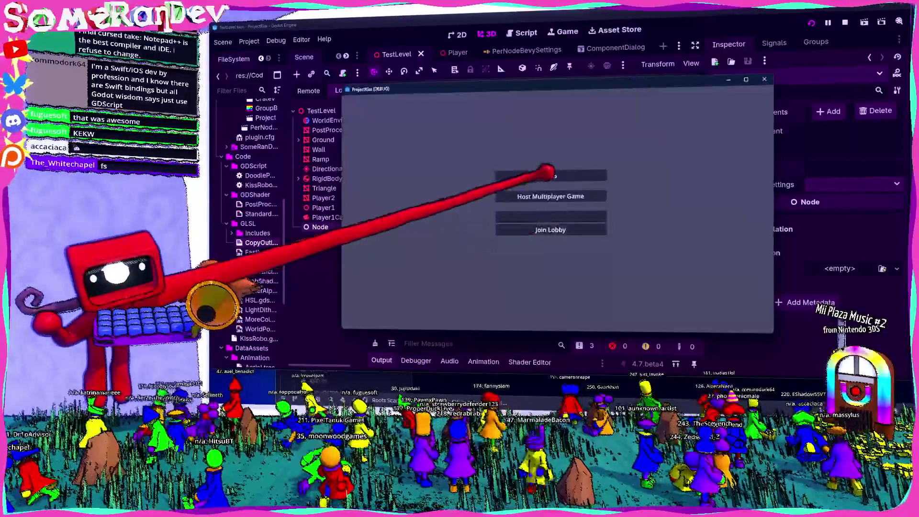
click(548, 171)
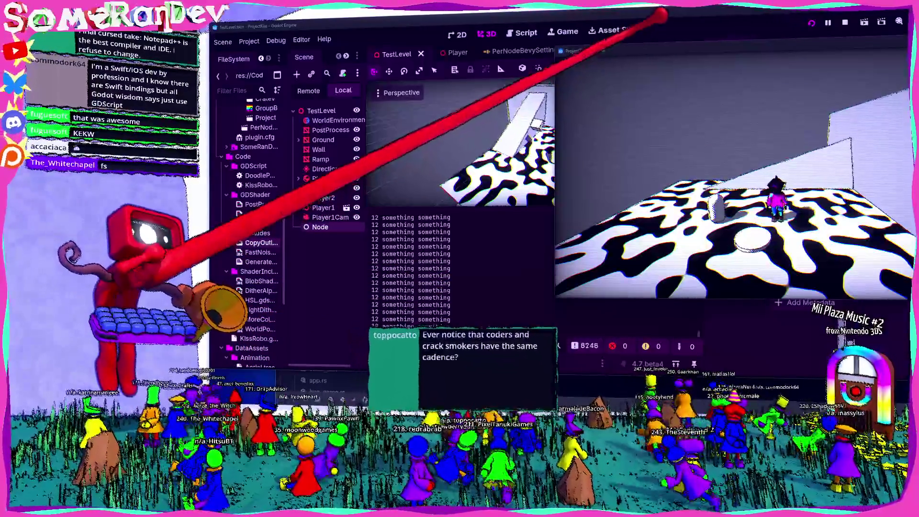
mouse_move(605, 52)
mouse_down()
mouse_move(402, 86)
mouse_move(365, 20)
mouse_move(411, 93)
mouse_up()
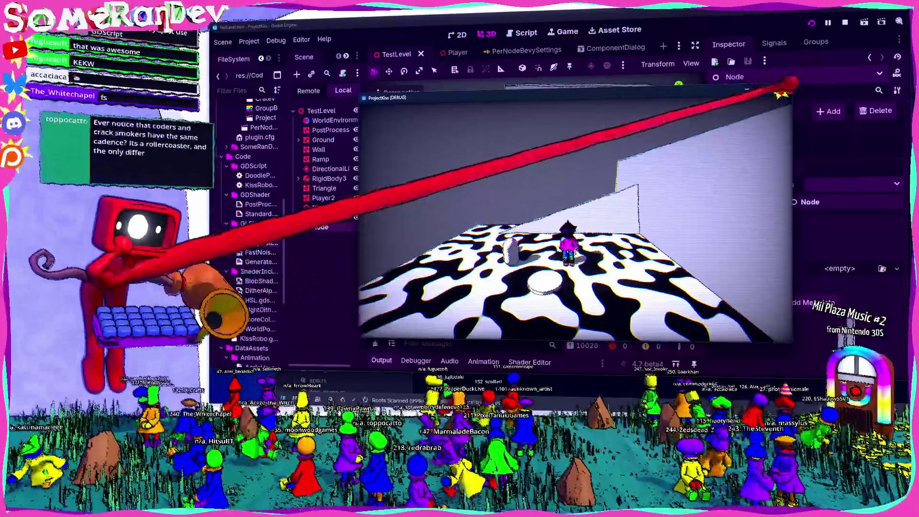
click(783, 88)
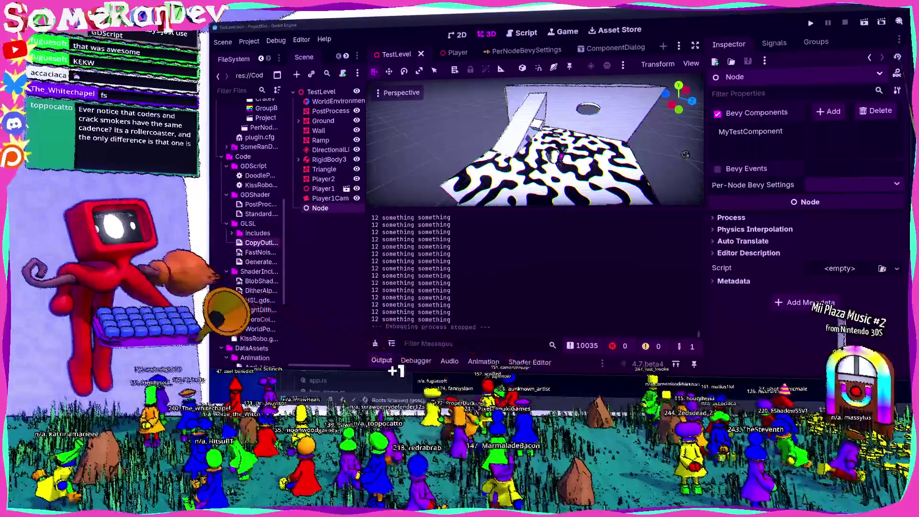
key(alt+Tab)
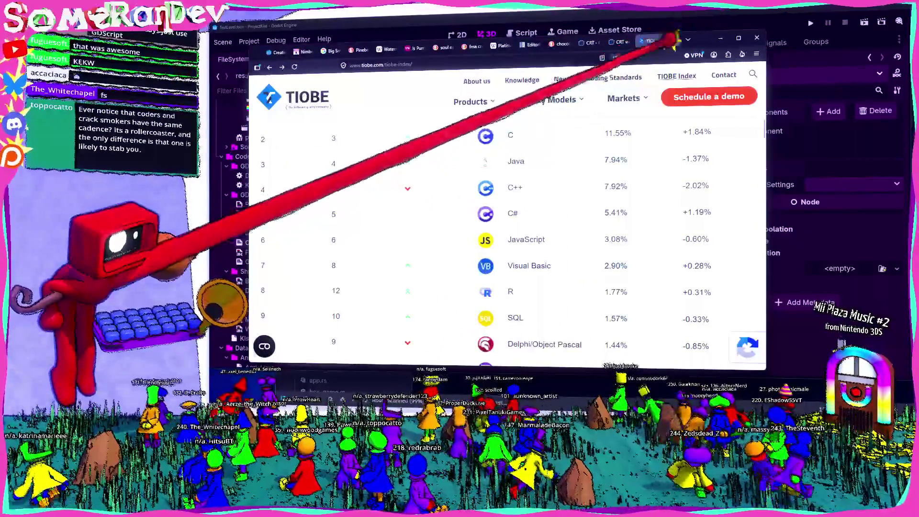
Search the web for 'bevy rollback', then refine the search to 'ggrs bevy'
click(675, 40)
text(bev)
text(llback)
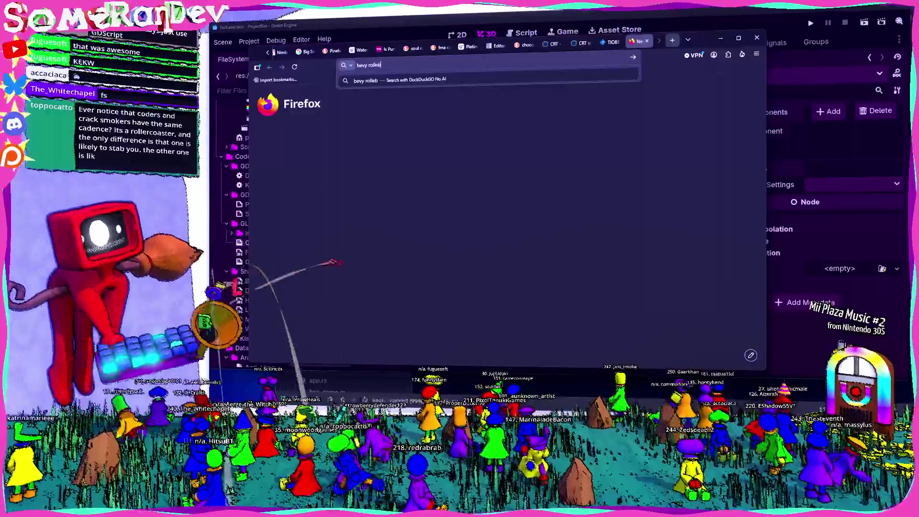
key(Return)
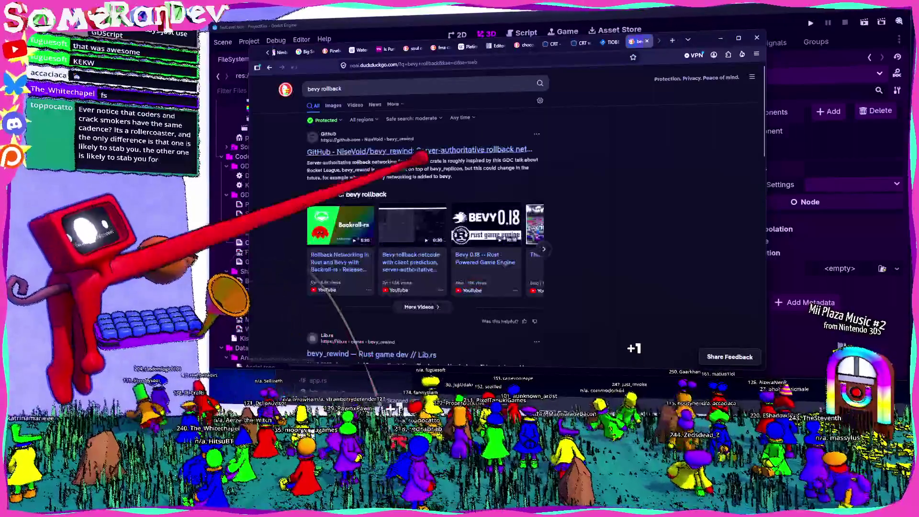
click(421, 89)
text(ggrs bevy)
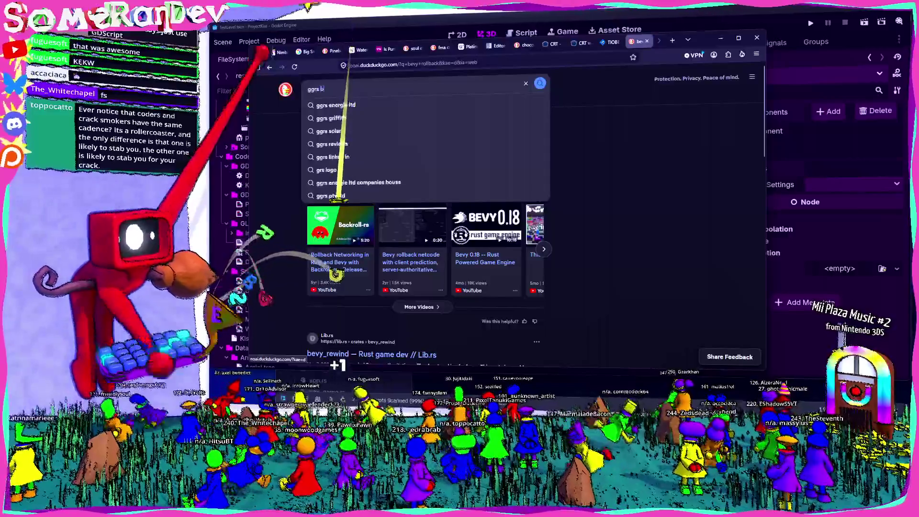
key(Return)
Browse the gschup/bevy_ggrs GitHub page, zoom in, and go back to the search results
click(318, 150)
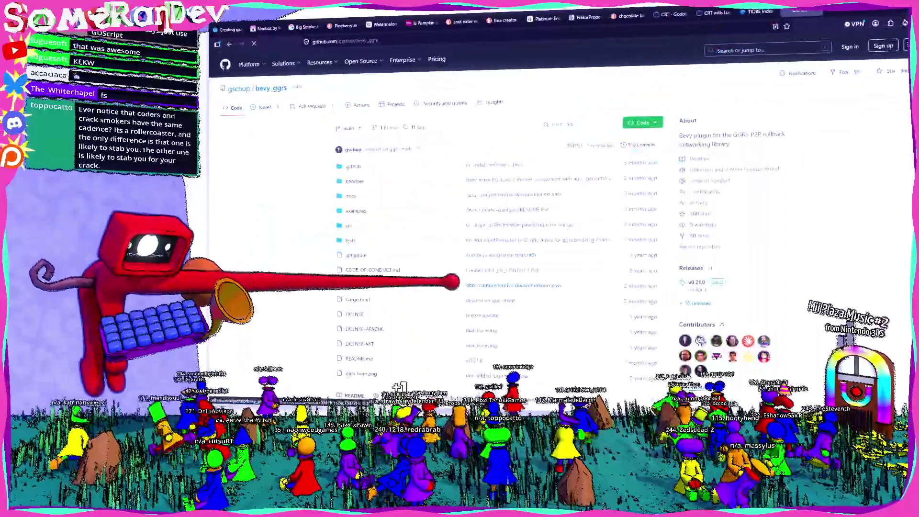
scroll(409, 317, down, 10)
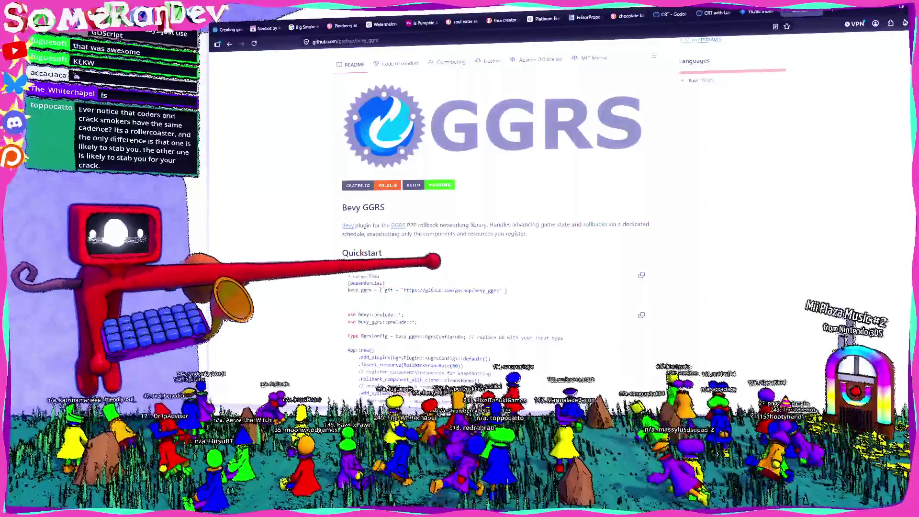
scroll(493, 215, down, 3)
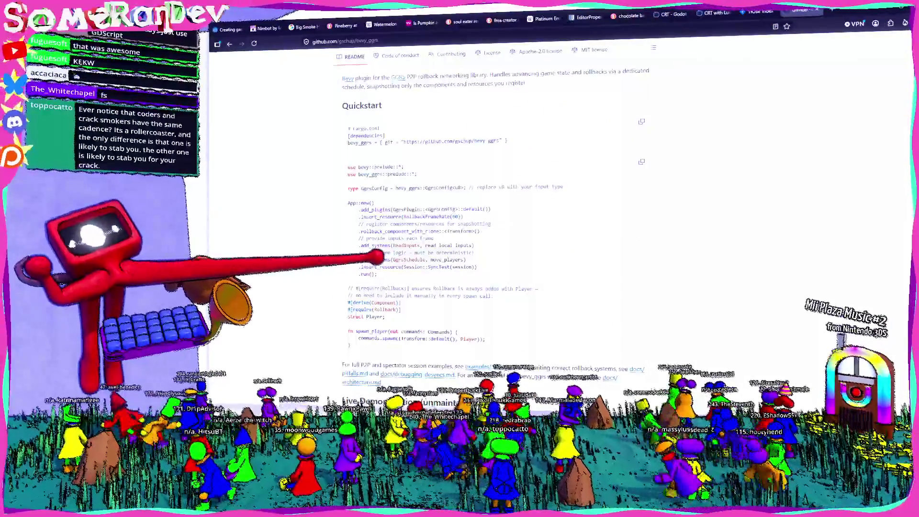
scroll(493, 215, down, 3)
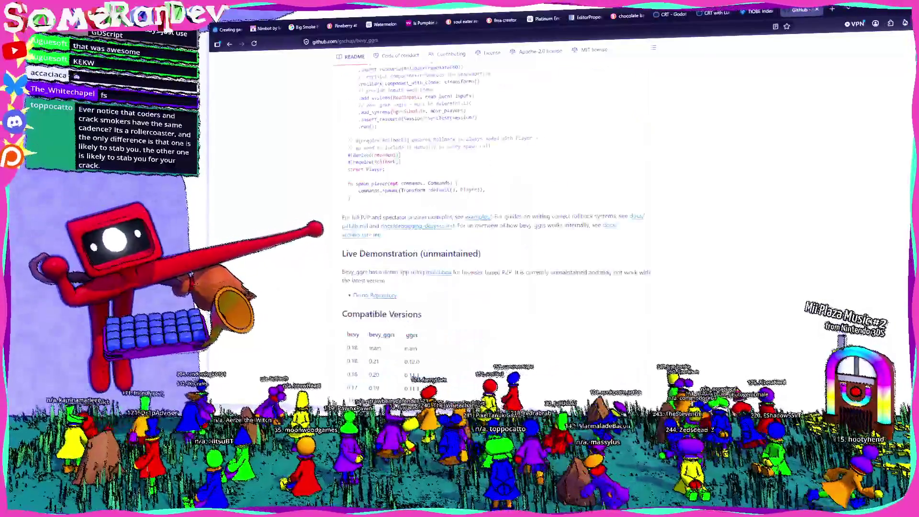
scroll(493, 216, up, 3)
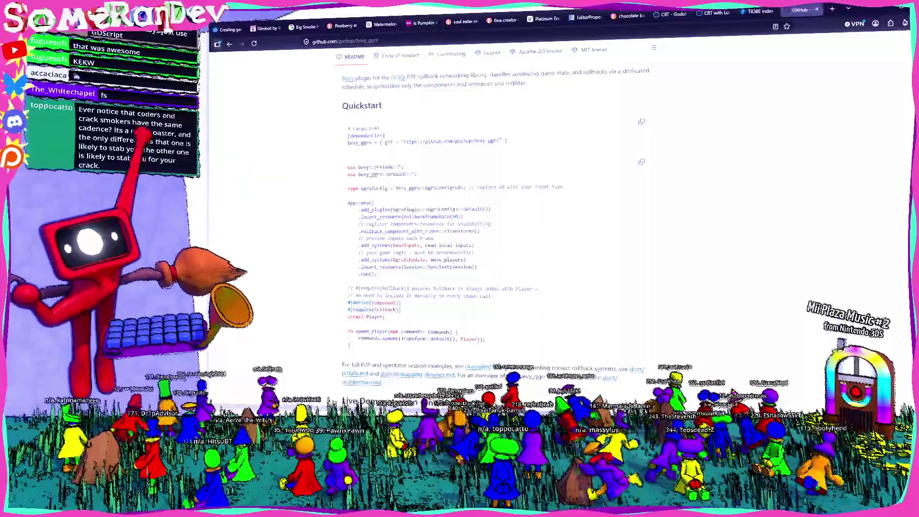
key(ctrl+plus)
key(ctrl+plus)
key(ctrl+plus)
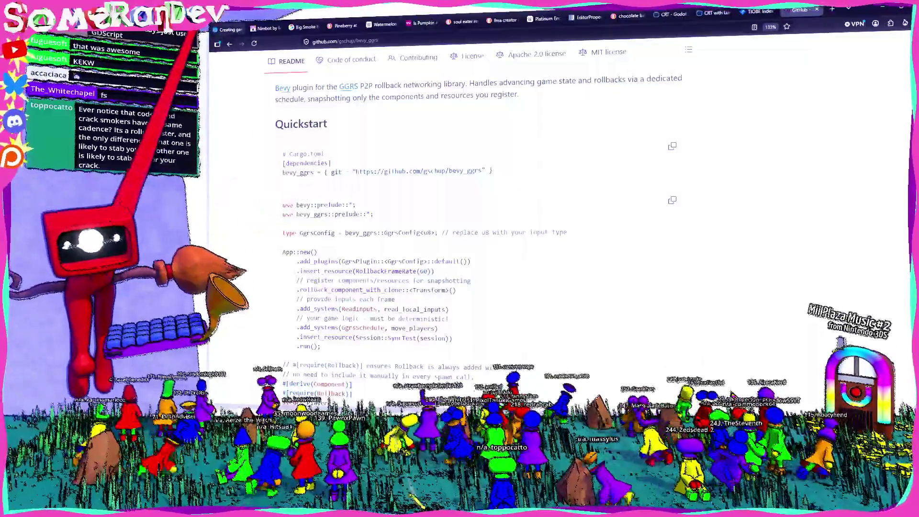
key(alt+Left)
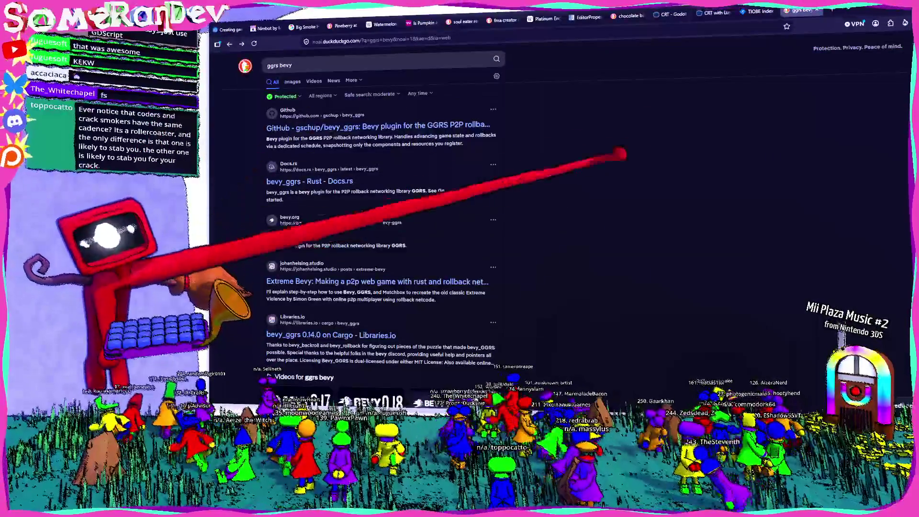
key(alt+Tab)
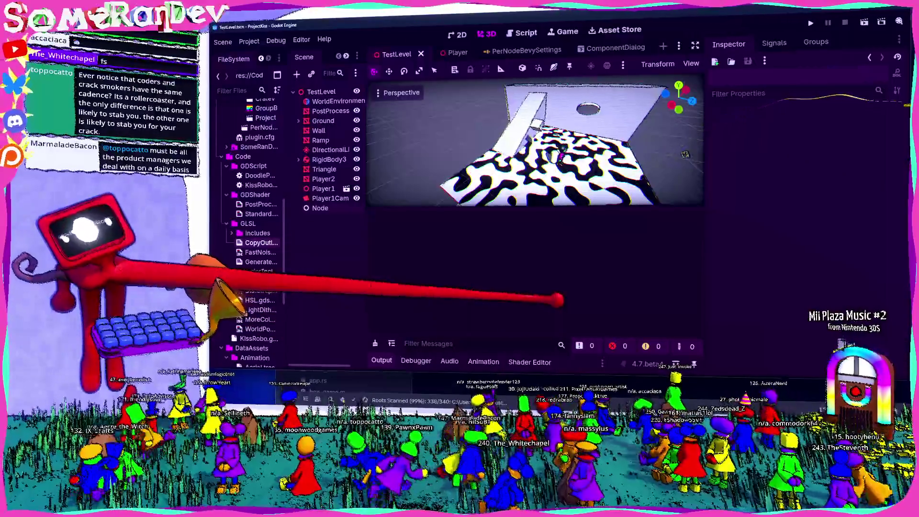
Switch to the Zed code editor showing my_test_component.rs
key(alt+Tab)
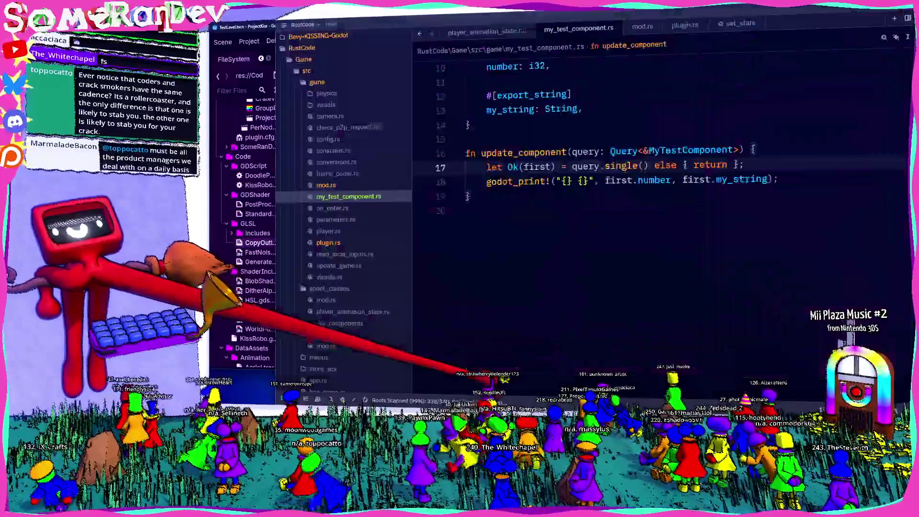
Place the caret at the end of my_test_component.rs, below update_component
click(454, 210)
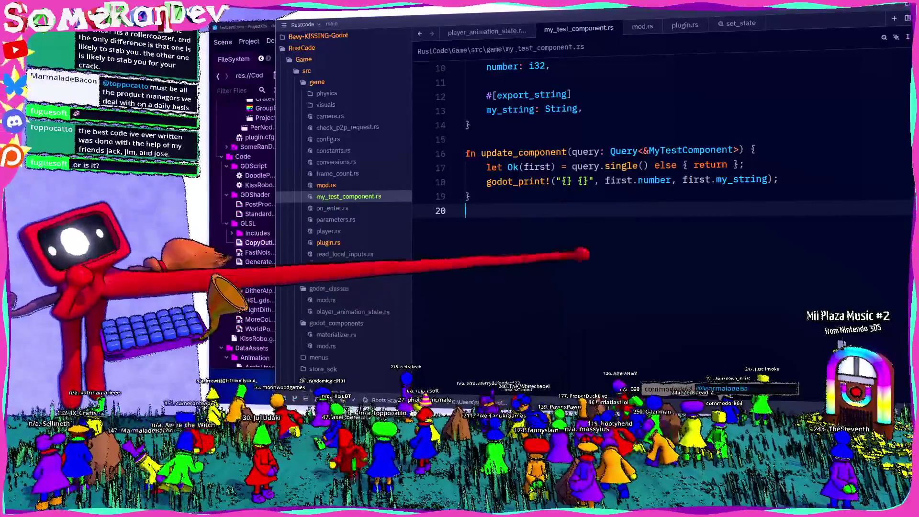
Comment out the 'mod my_test_component;' declaration in mod.rs and save it
scroll(660, 201, up, 3)
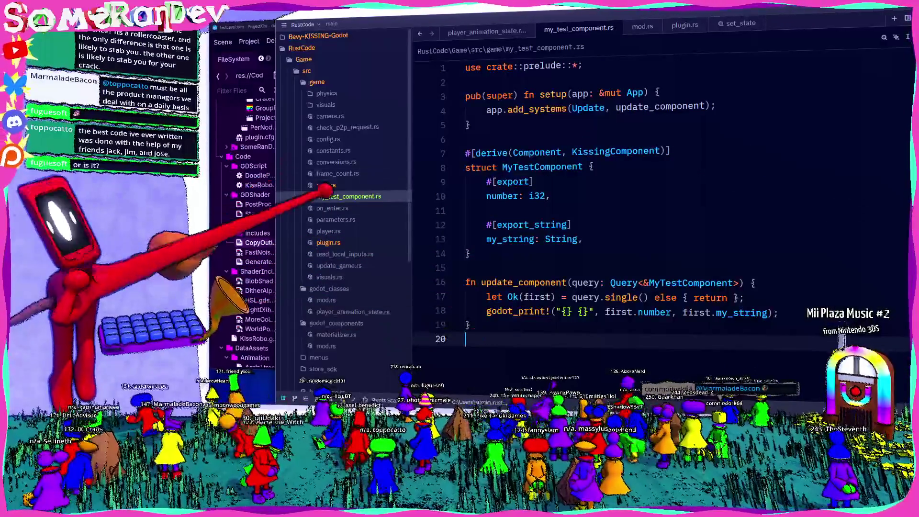
click(370, 186)
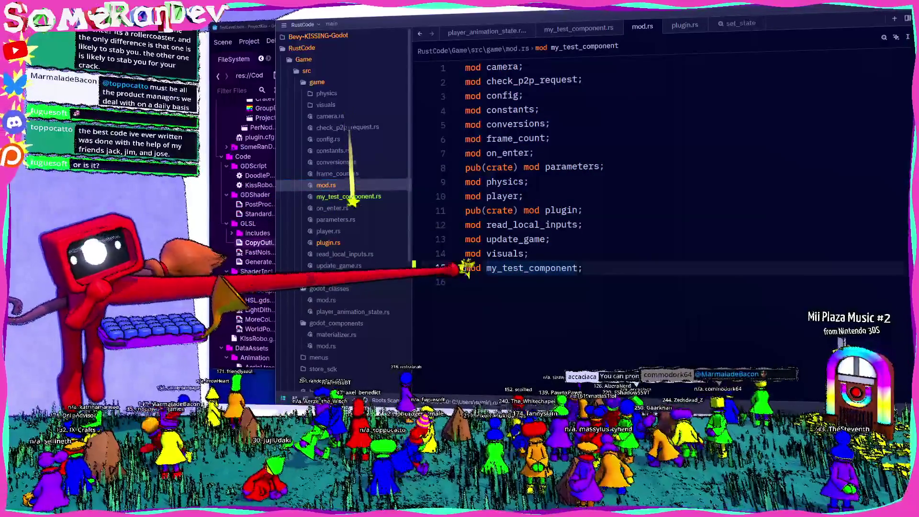
key(ctrl+slash)
key(ctrl+s)
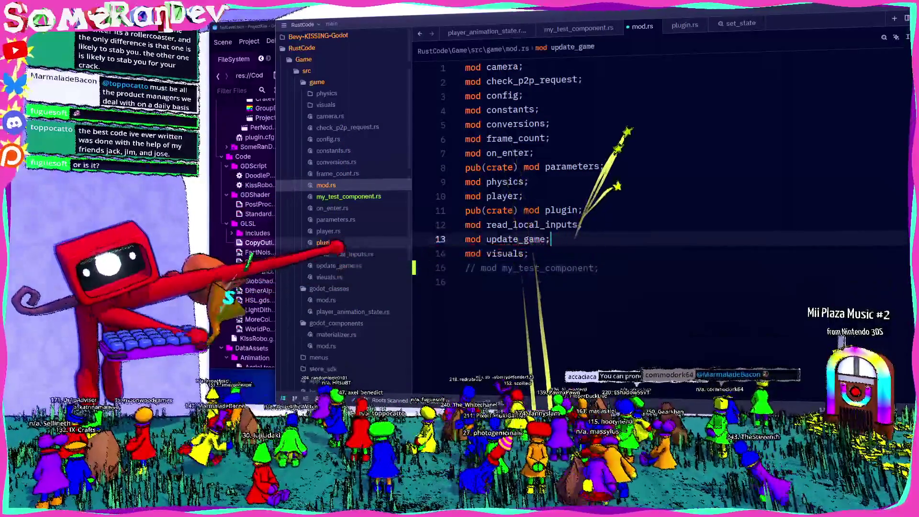
Comment out the my_test_component::setup(app) call in plugin.rs, save, and return to Godot
click(334, 242)
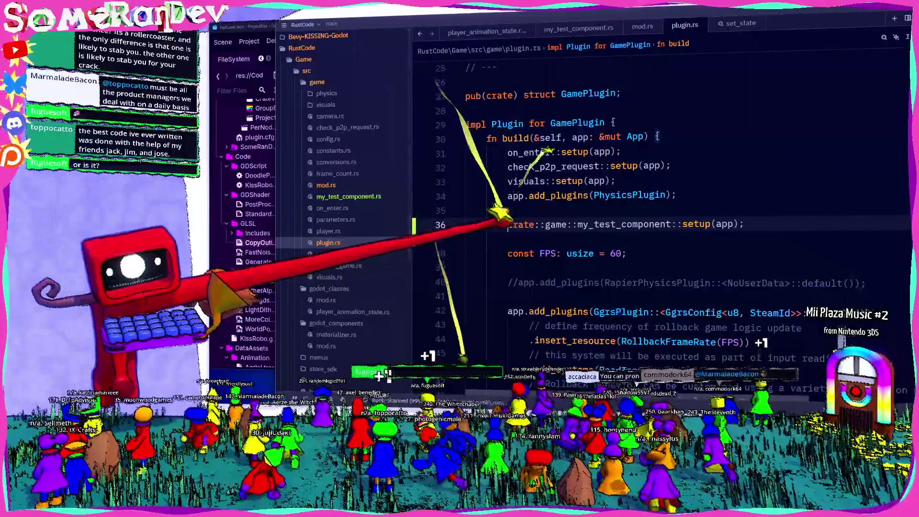
key(ctrl+slash)
click(569, 210)
key(ctrl+s)
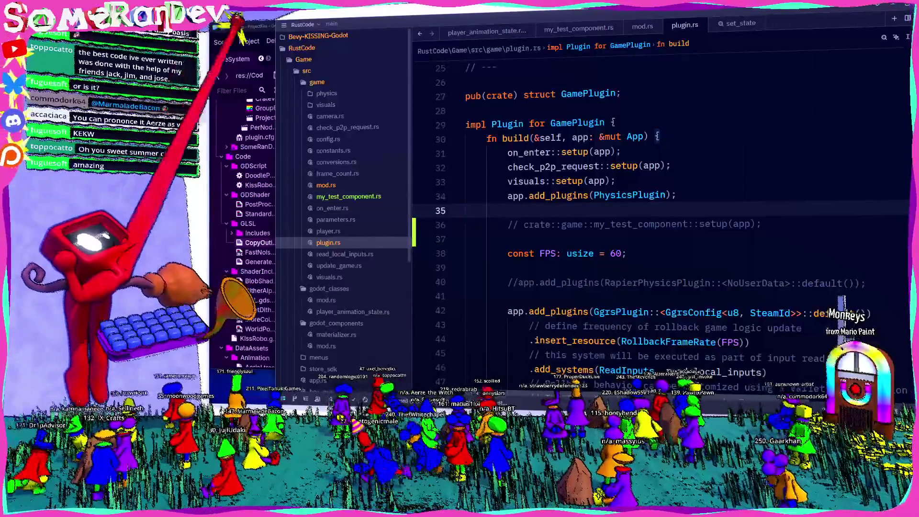
key(alt+Tab)
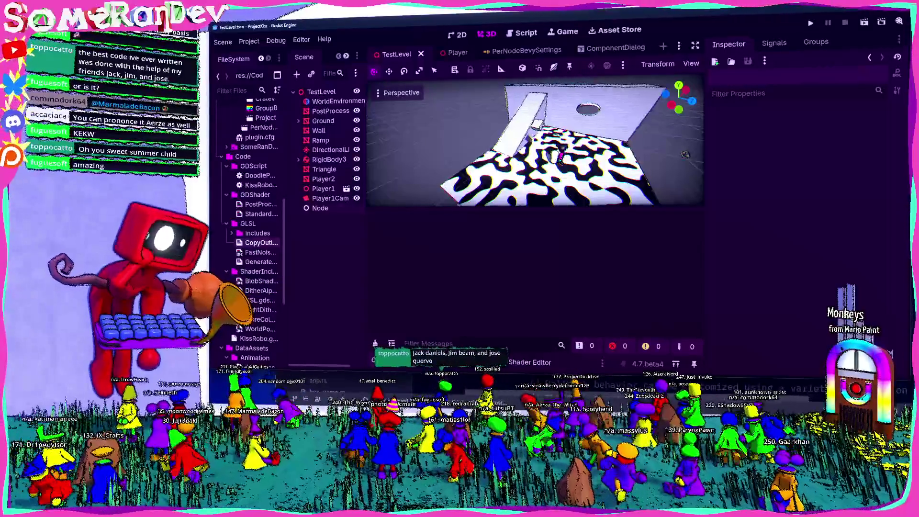
Search DuckDuckGo for 'Jack daniels' in a new Firefox tab
key(alt+Tab)
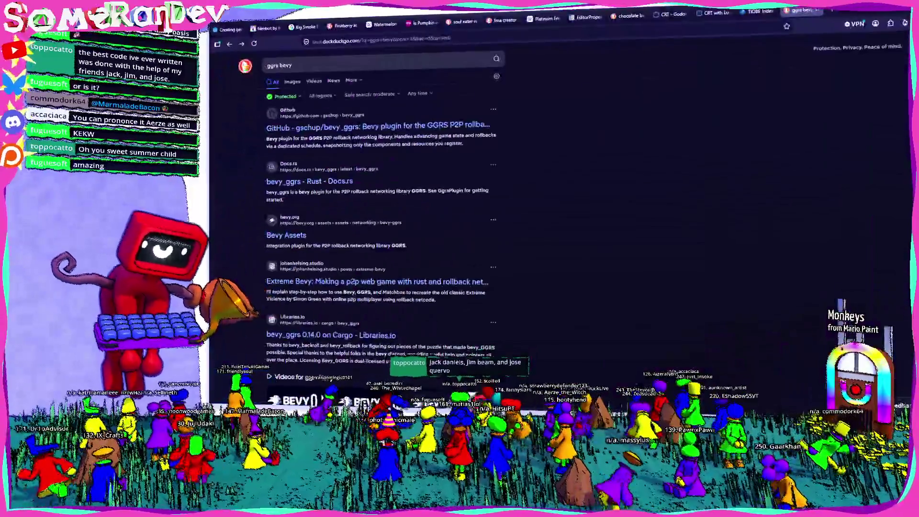
key(ctrl+t)
text(Jack daniels)
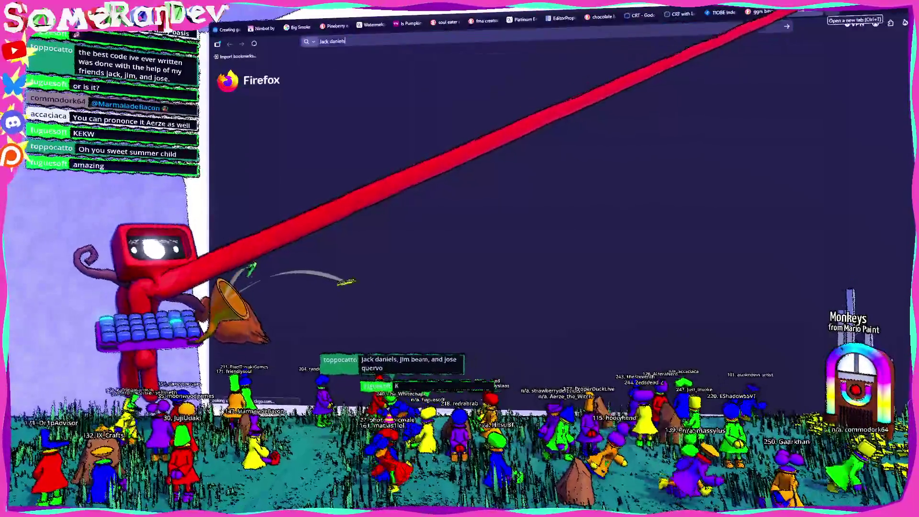
key(Return)
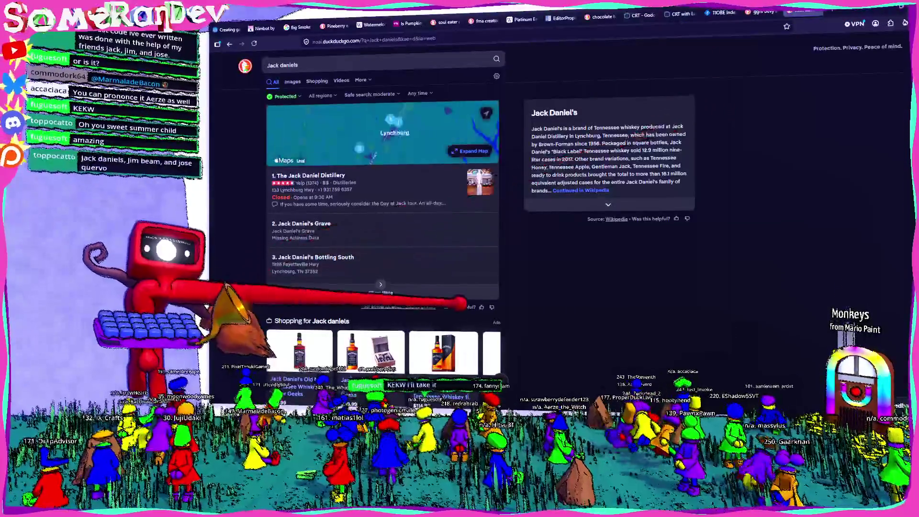
scroll(383, 191, down, 2)
Collapse Godot's Output log to enlarge the TestLevel viewport
key(alt+Tab)
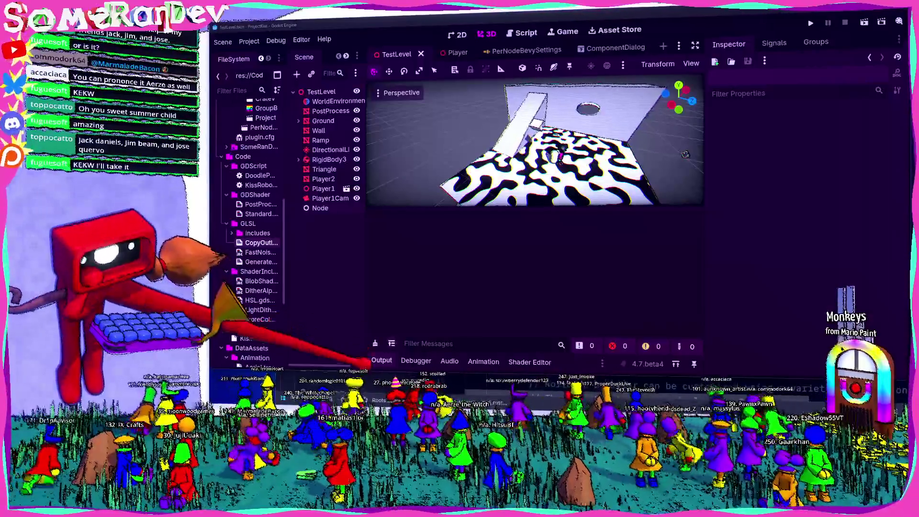
click(382, 360)
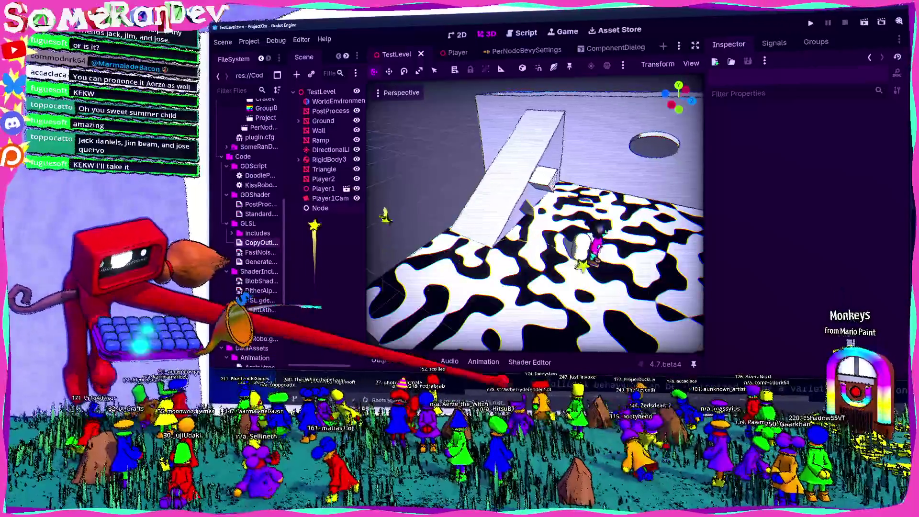
key(alt+Tab)
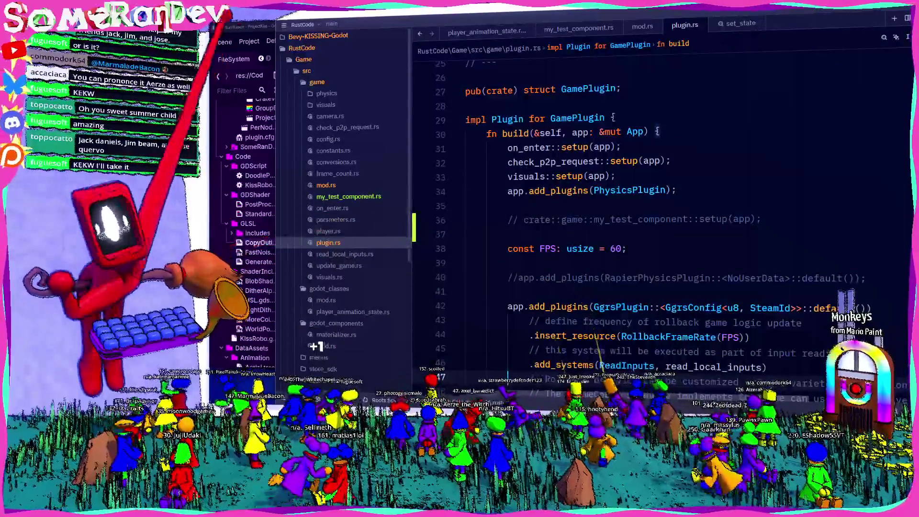
key(alt+Tab)
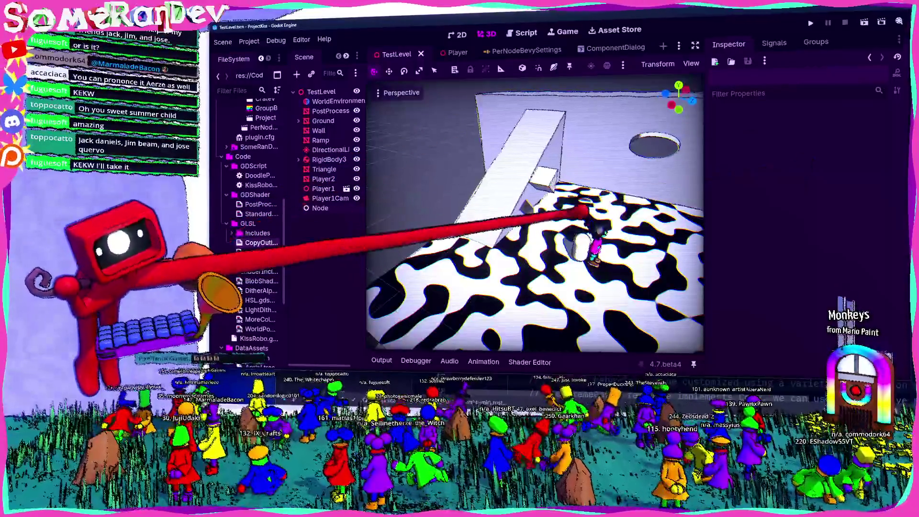
Inspect the PostProcess node, then show the Player scene's zombie model in the 3D view
click(521, 33)
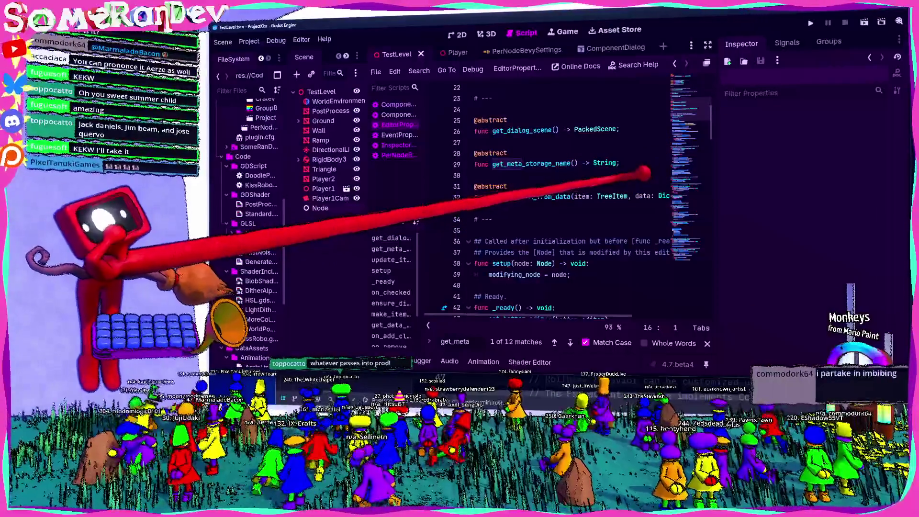
scroll(622, 175, up, 1)
scroll(557, 173, up, 6)
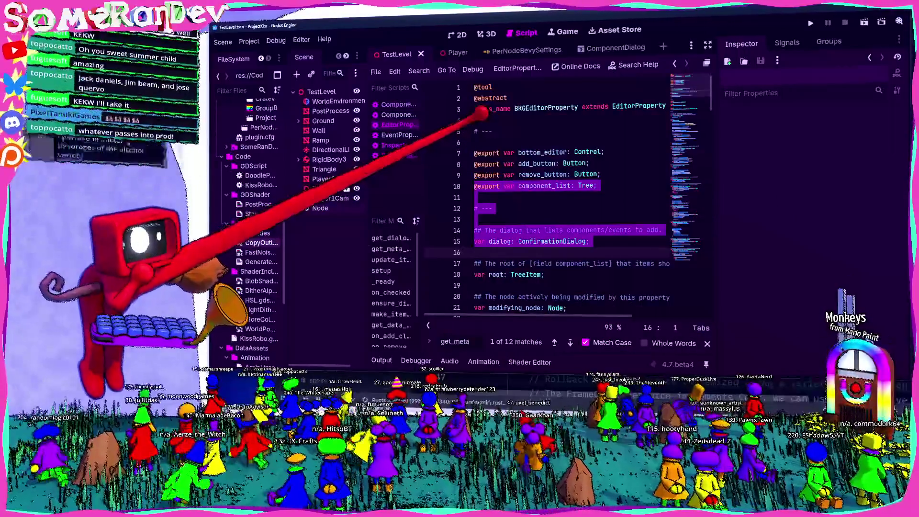
click(330, 111)
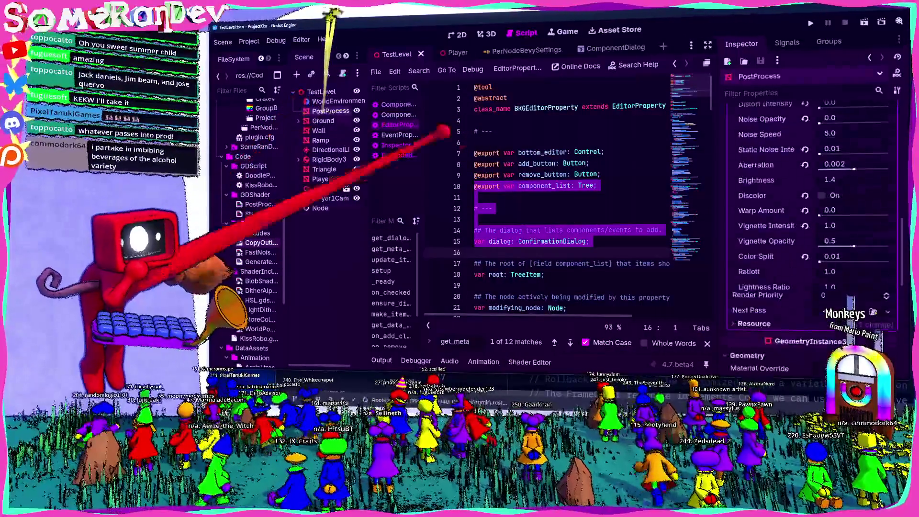
scroll(806, 204, up, 10)
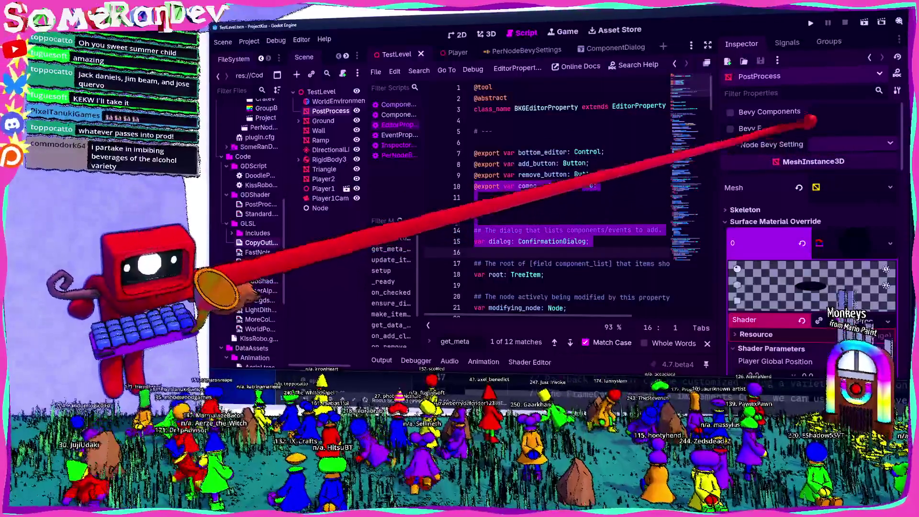
click(452, 53)
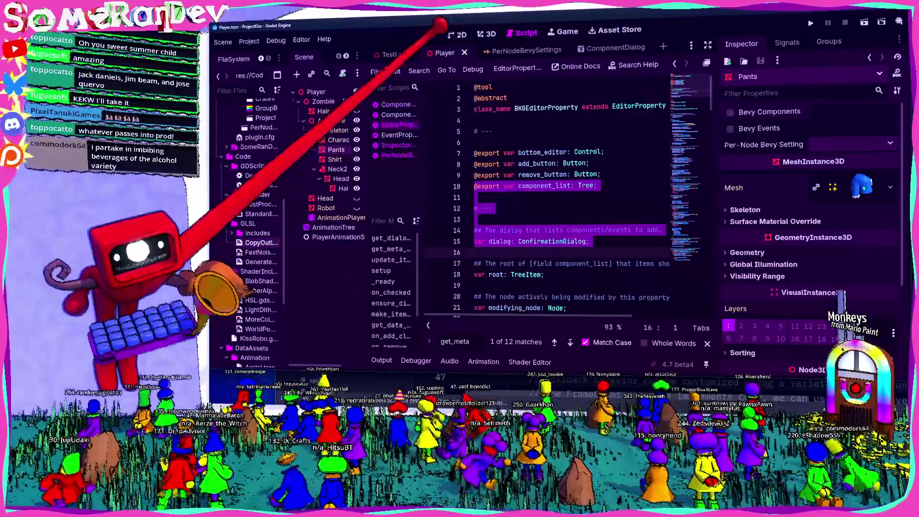
click(486, 33)
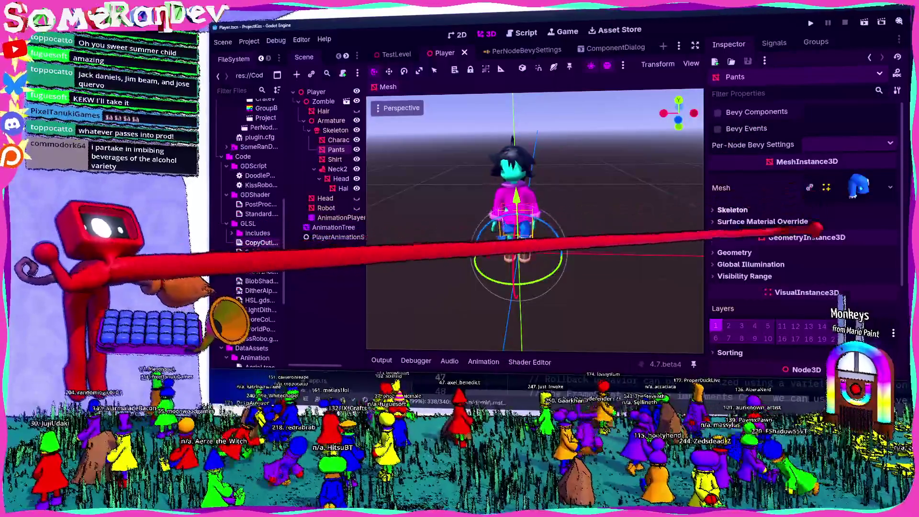
scroll(813, 230, down, 5)
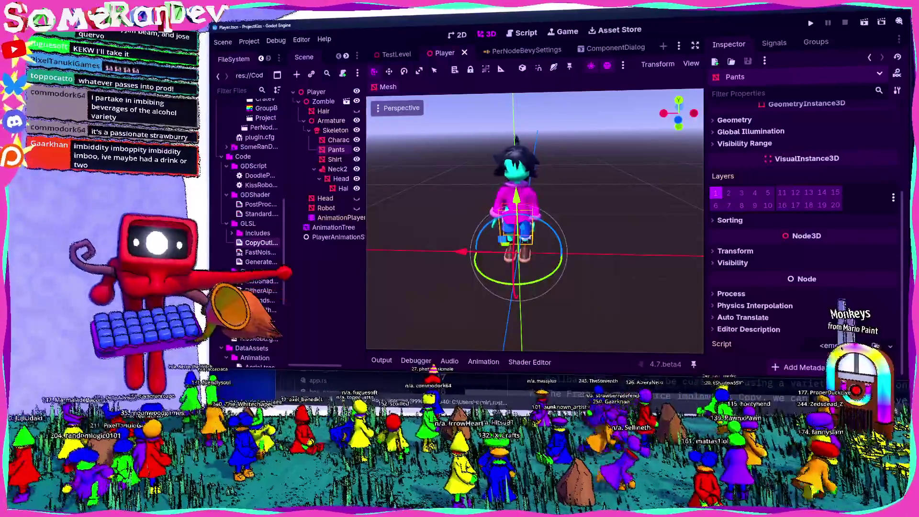
scroll(804, 216, up, 5)
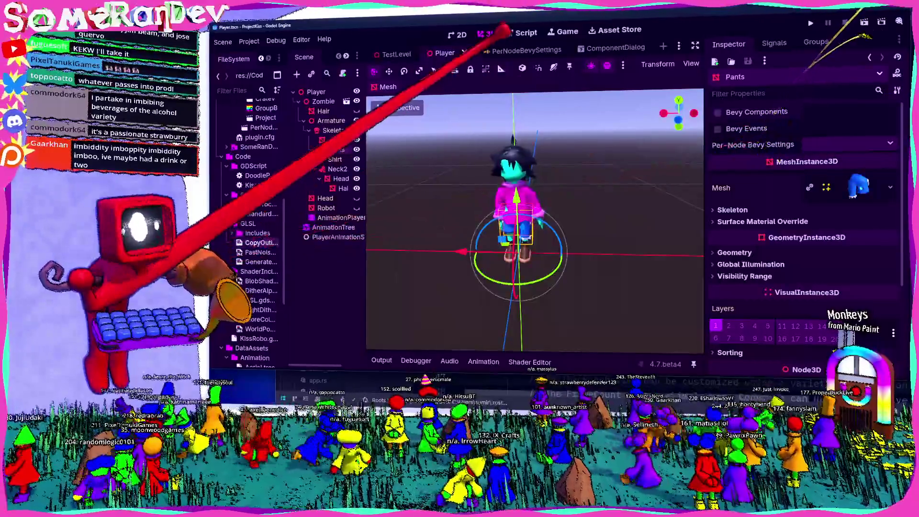
Add OptionButton items 'Store in Metadata' and 'Store Root Node Meta' in PerNodeBevySettings and save
click(517, 50)
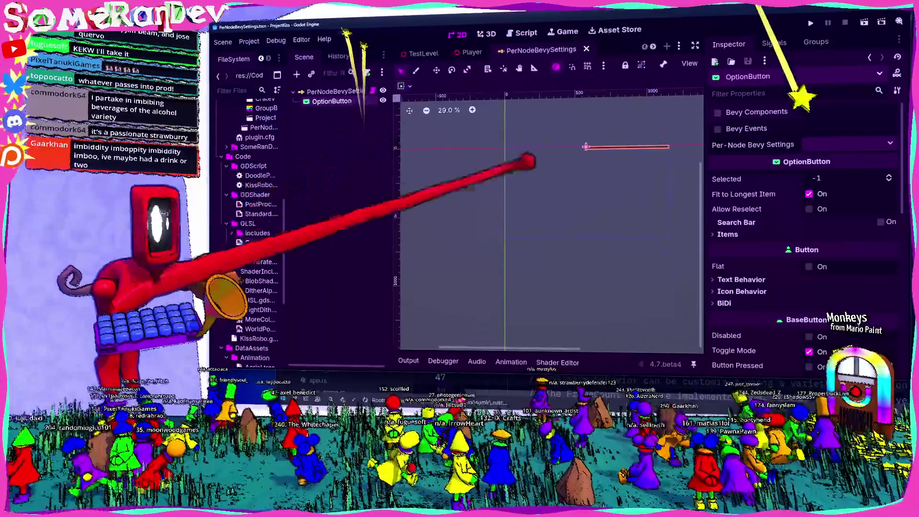
click(787, 233)
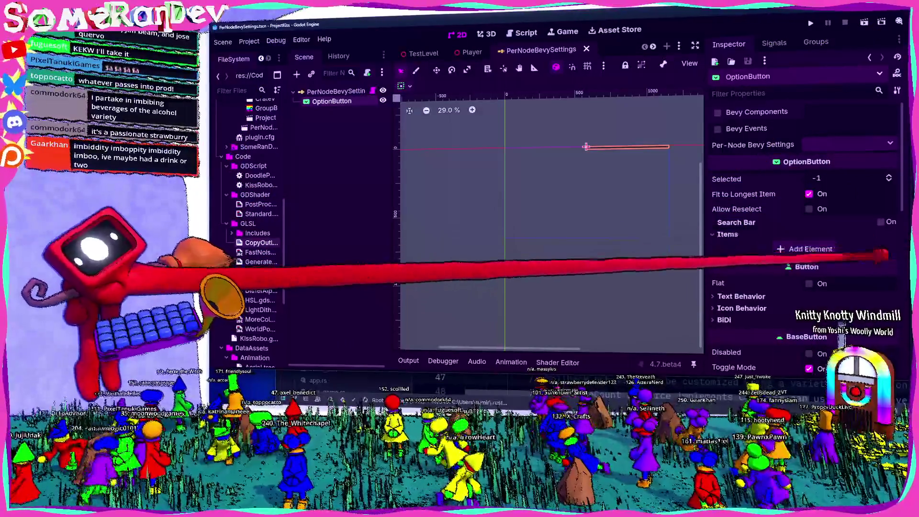
click(809, 249)
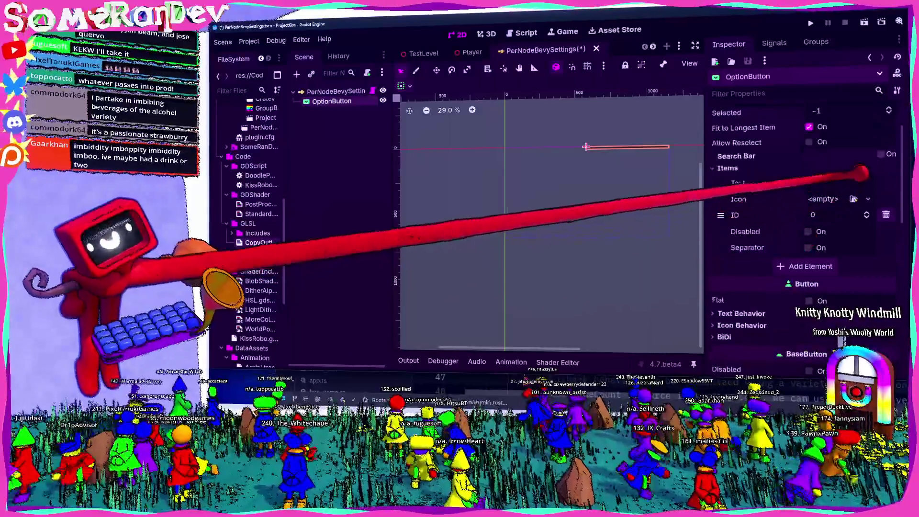
text(Store)
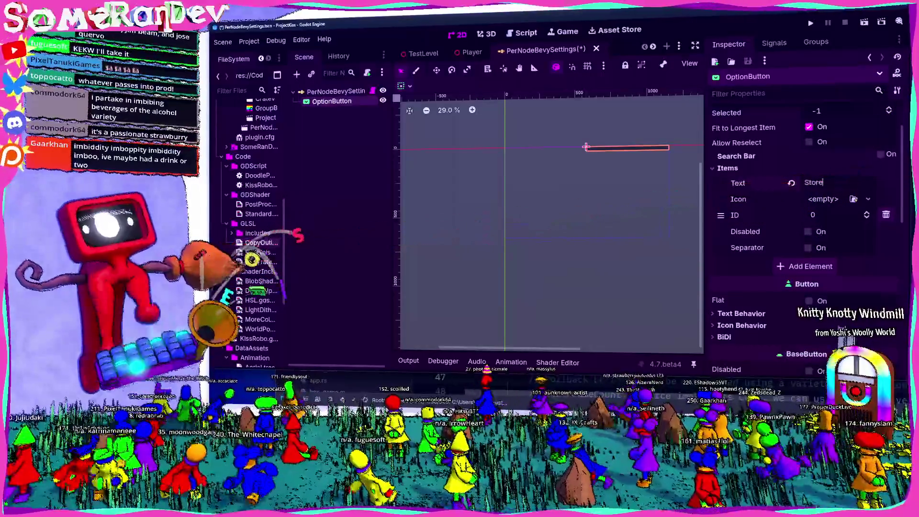
text( in Metada)
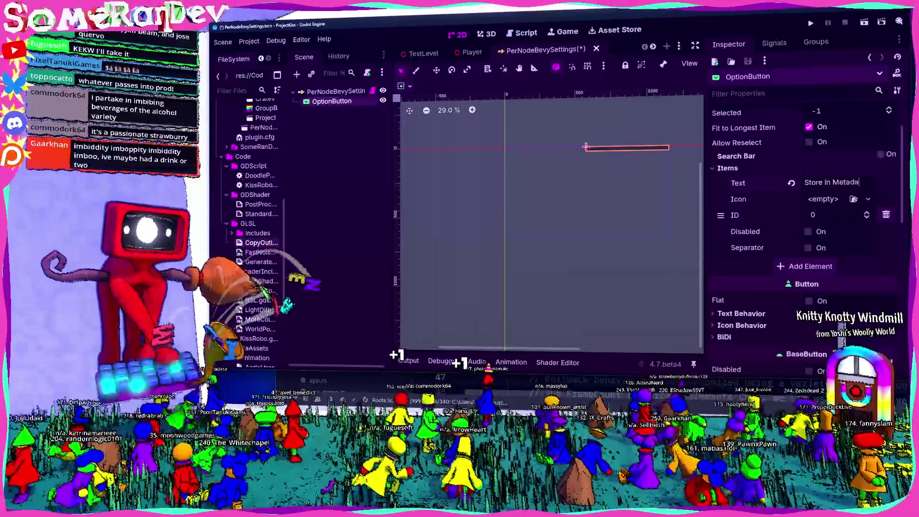
text(ta)
click(810, 266)
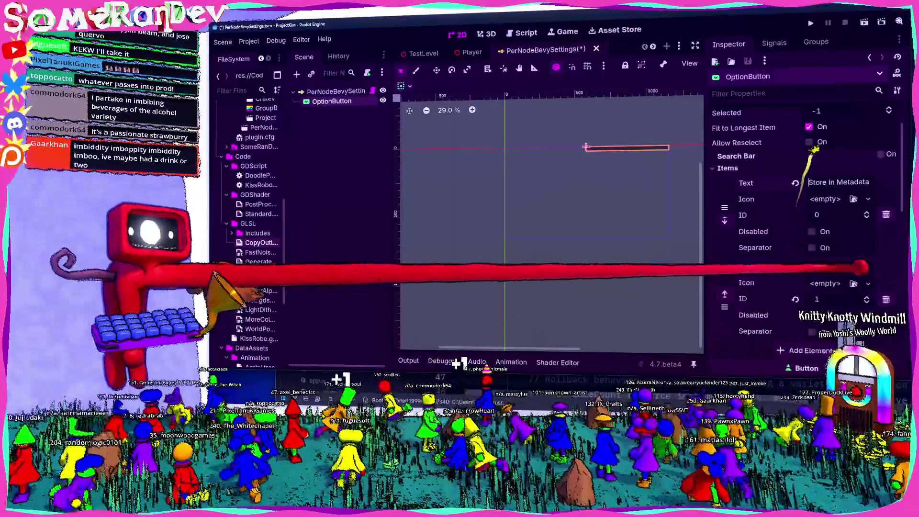
text(Store )
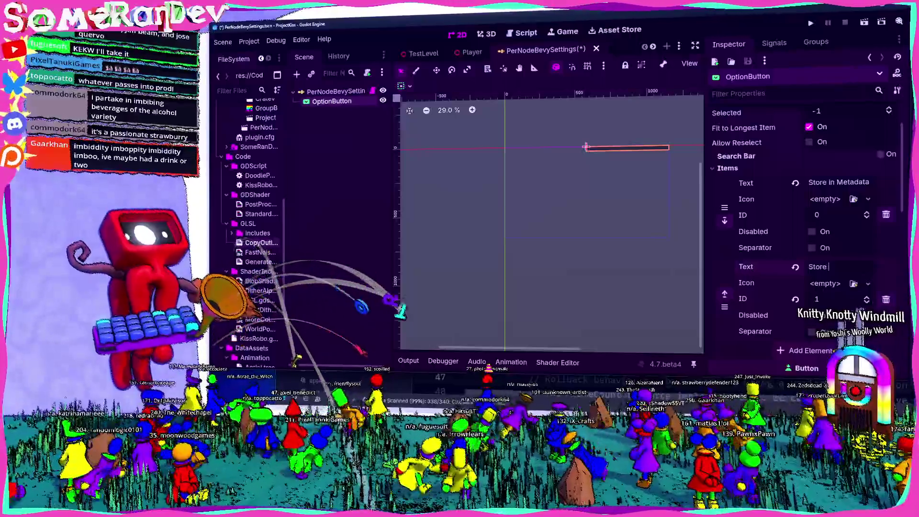
text(in Root Node MEta)
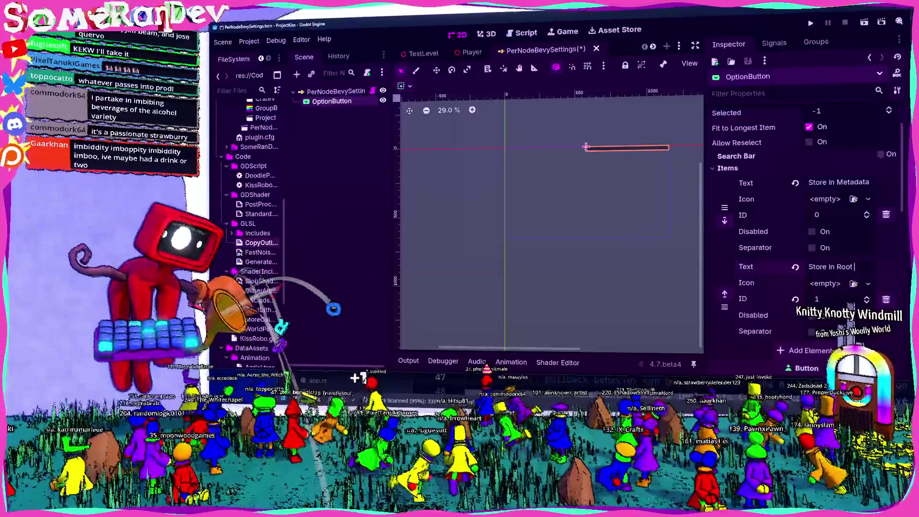
key(BackSpace)
key(BackSpace)
key(BackSpace)
text(etadata)
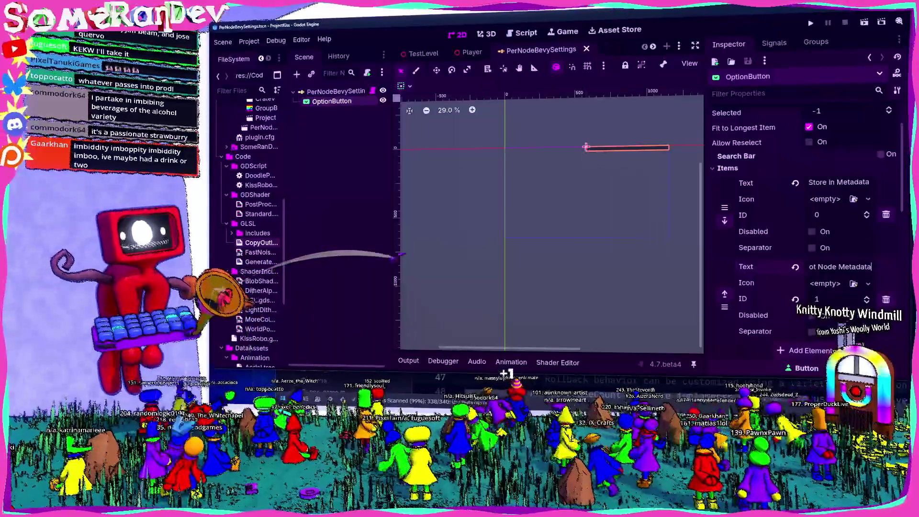
key(ctrl+s)
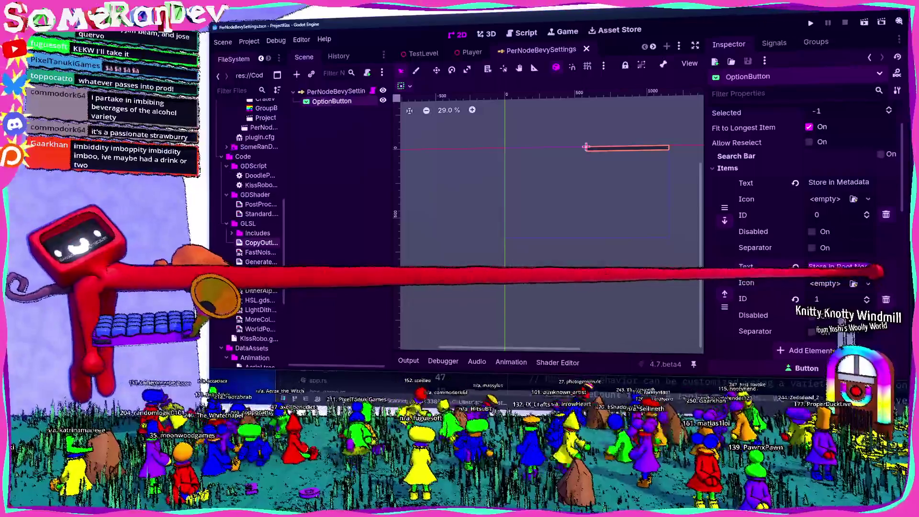
Correct the second item's text to 'Store in Root Metadata' and save the scene
click(840, 266)
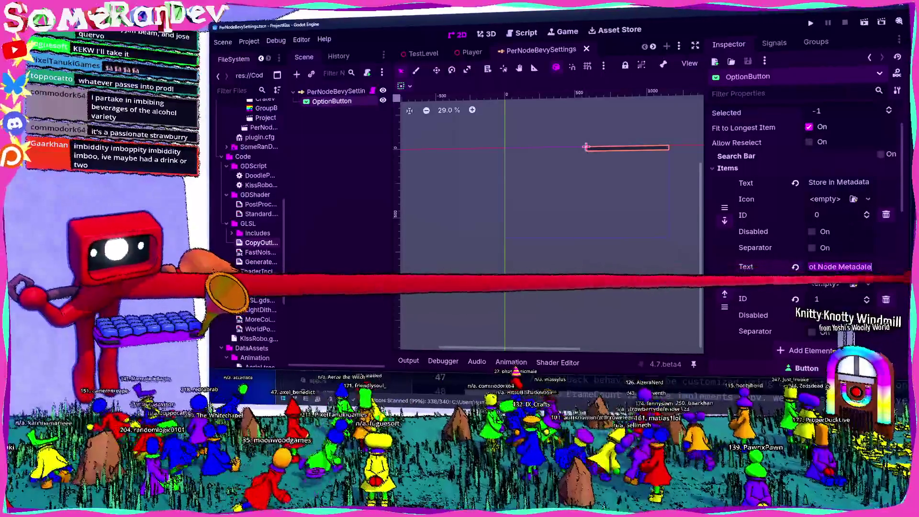
right_click(348, 102)
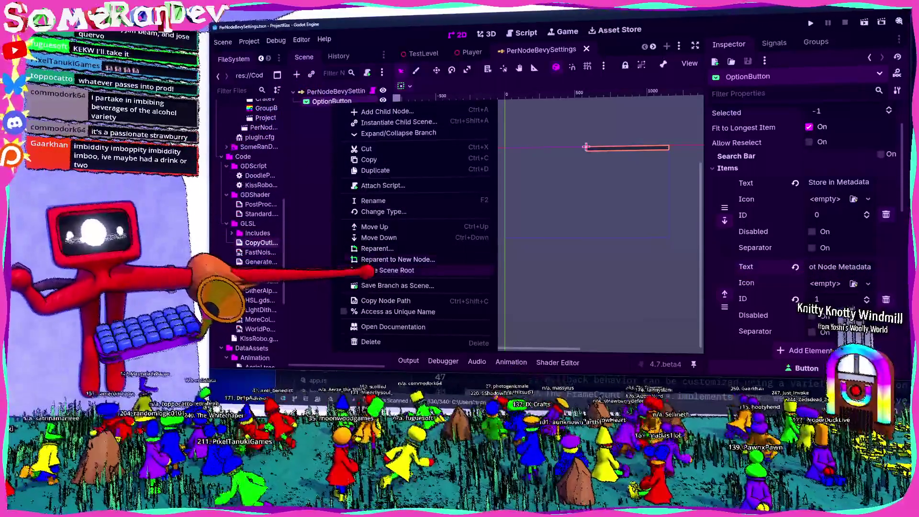
click(330, 234)
click(808, 267)
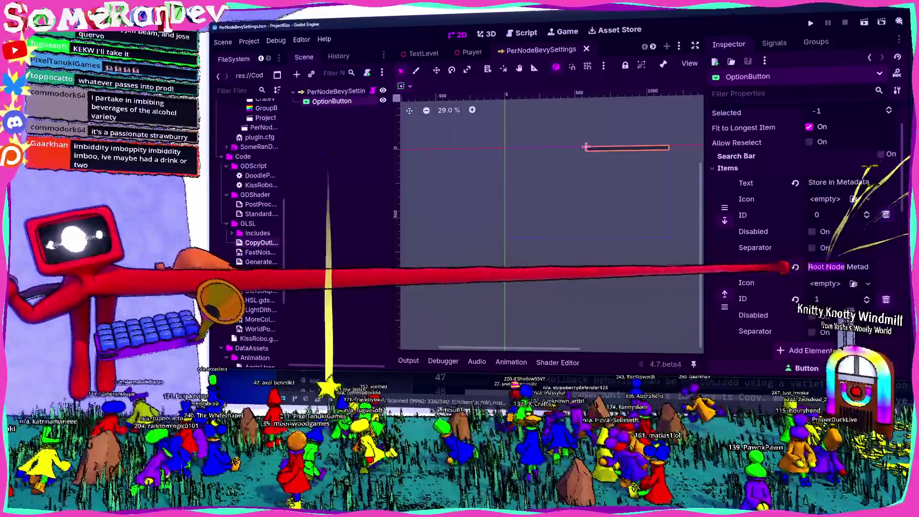
text(Store in)
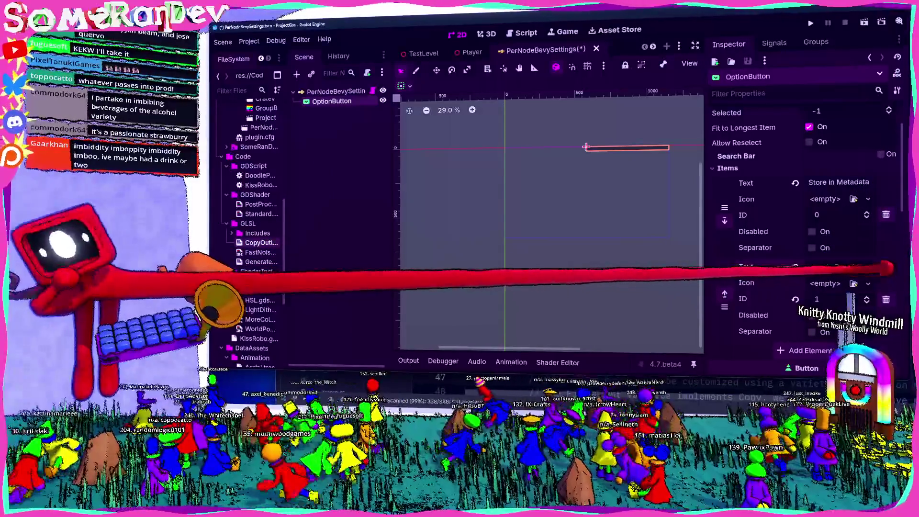
key(ctrl+Right)
key(ctrl+Delete)
key(ctrl+s)
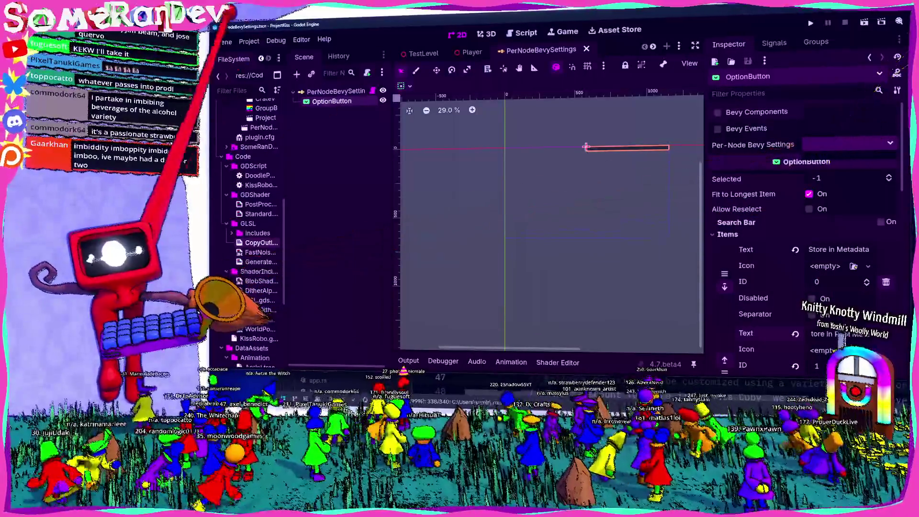
click(225, 42)
Rebuild the plugin and try both Per-Node Bevy Settings storage choices, ending on Store in Metadata
click(258, 144)
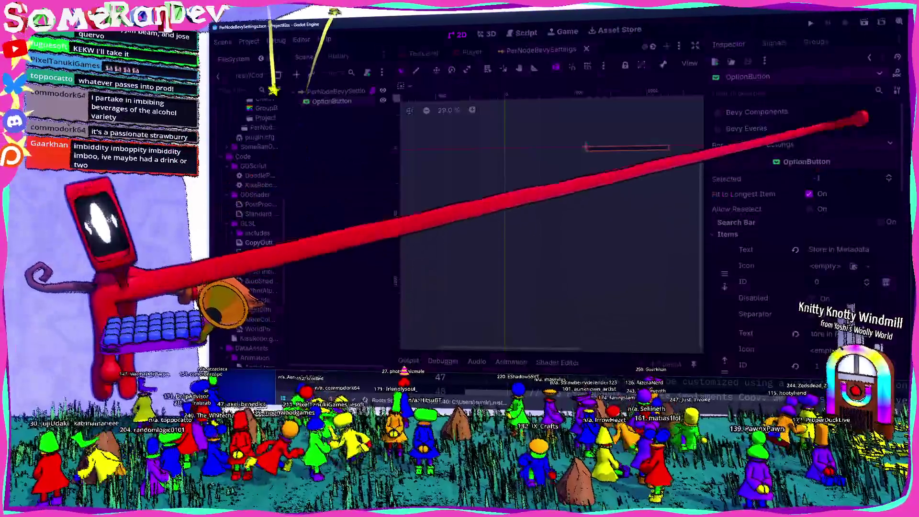
key(alt+Tab)
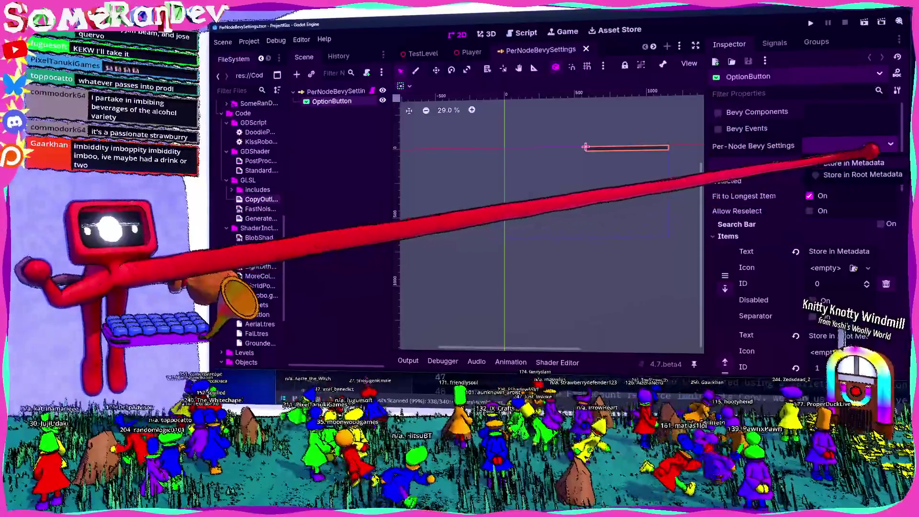
click(831, 174)
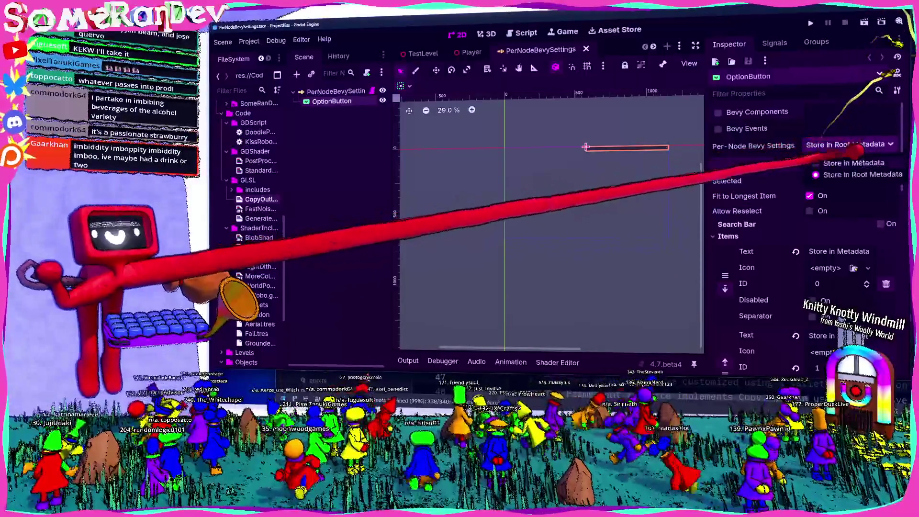
click(847, 163)
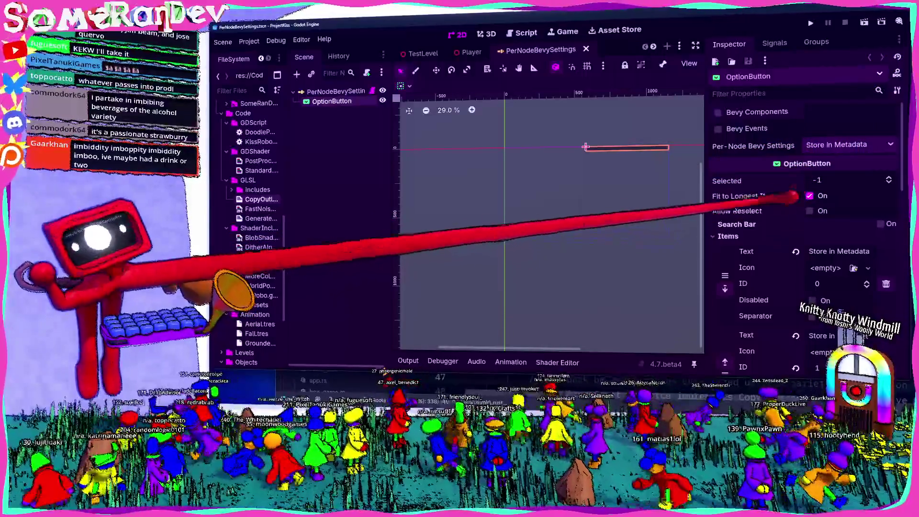
Set the OptionButton's Selected to 0, confirm Store in Metadata, and save the scene
mouse_move(739, 219)
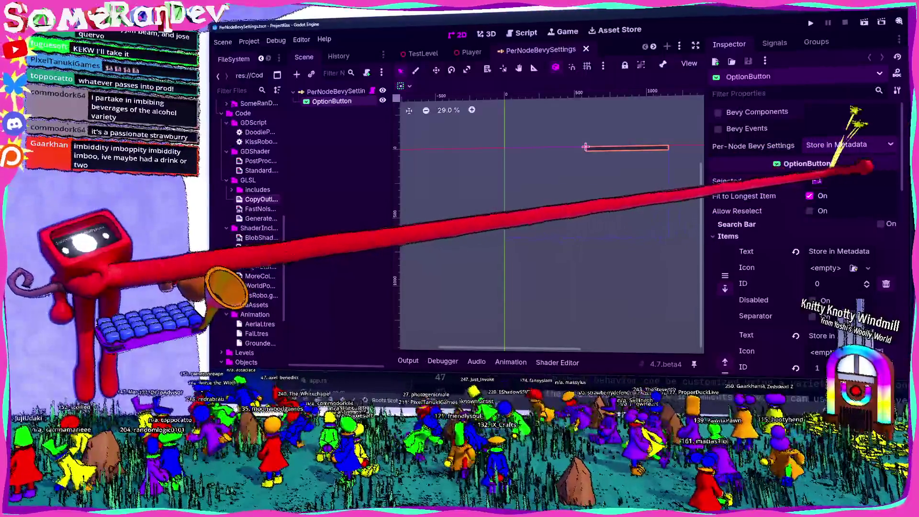
drag(842, 177, 846, 175)
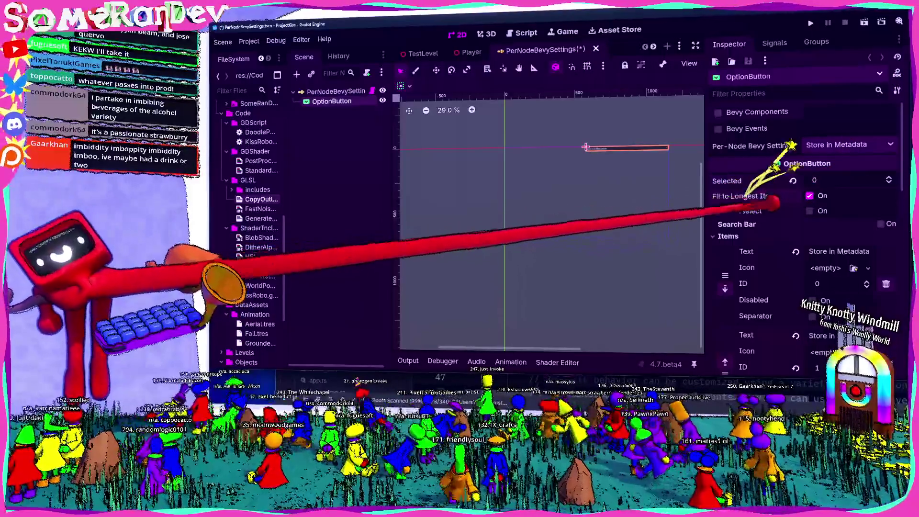
click(813, 144)
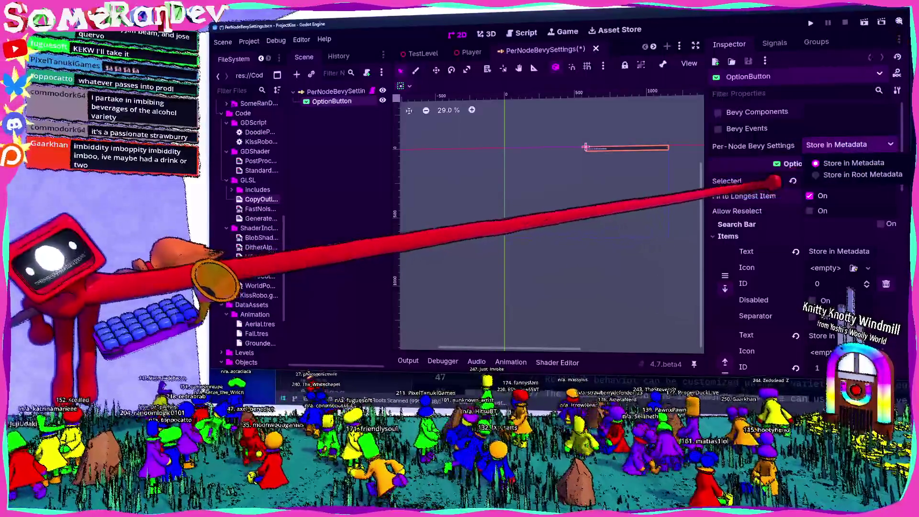
click(841, 162)
scroll(765, 232, down, 3)
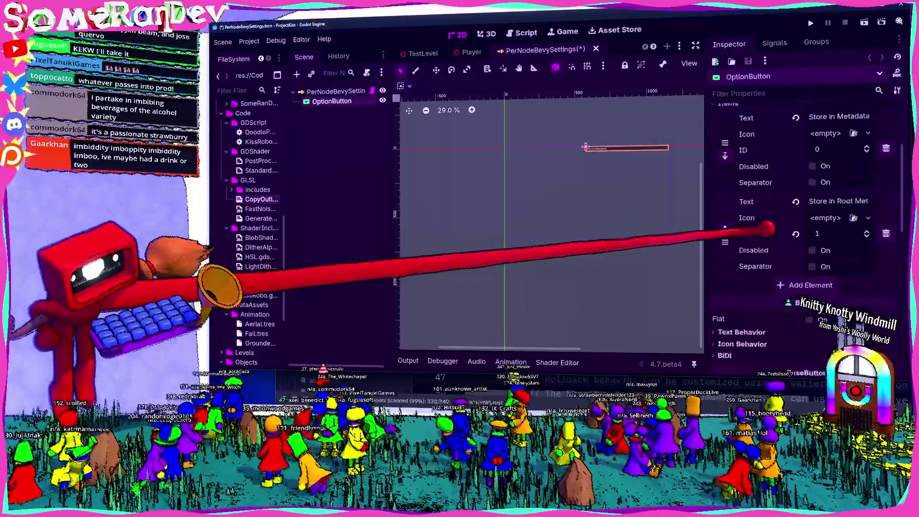
scroll(779, 226, up, 3)
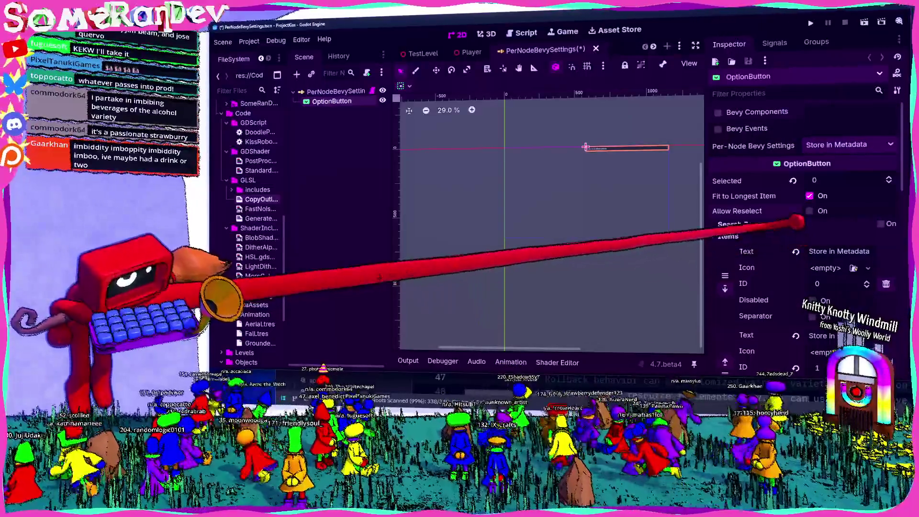
click(889, 144)
click(852, 163)
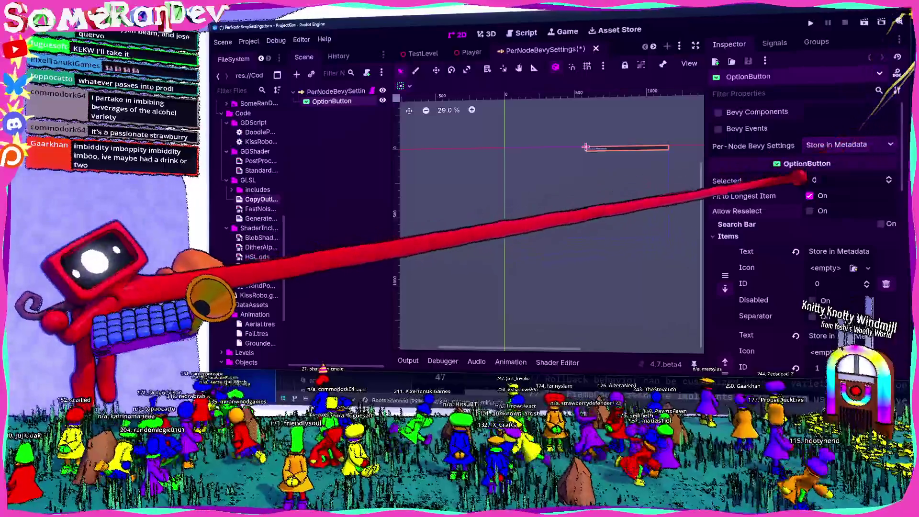
key(ctrl+s)
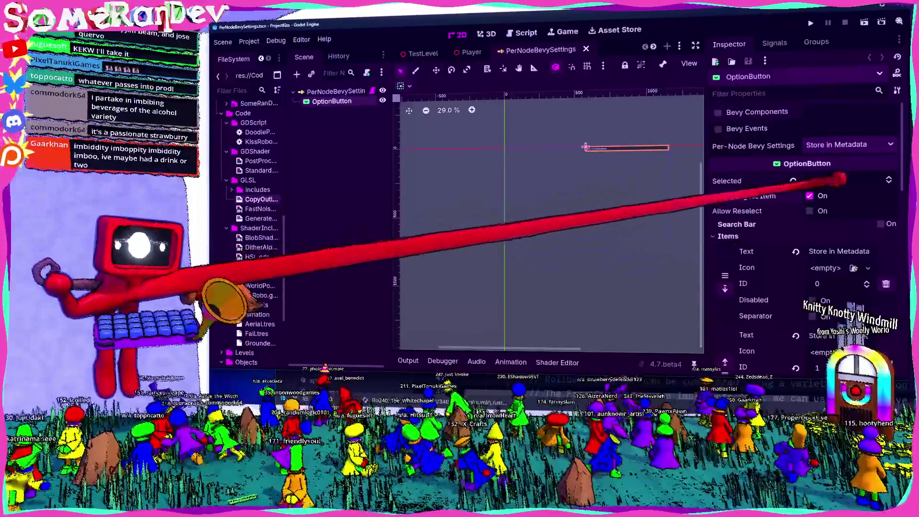
key(ctrl+s)
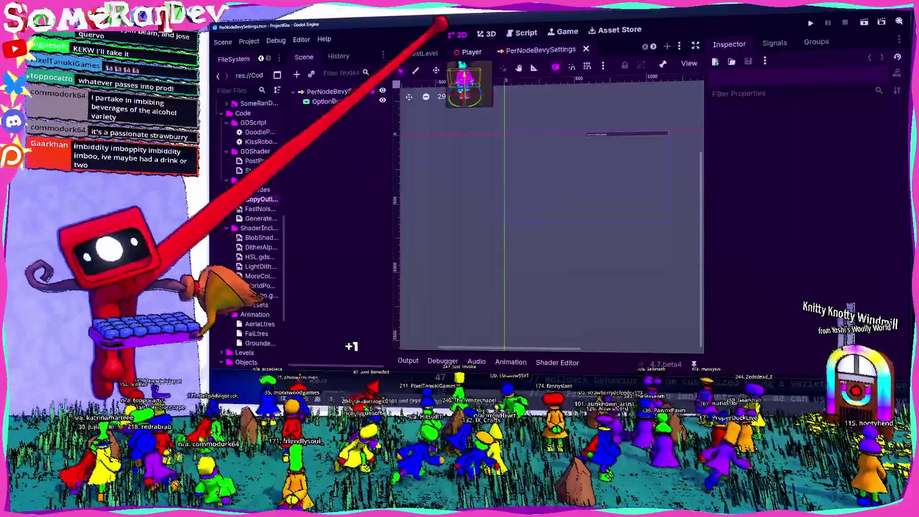
click(331, 101)
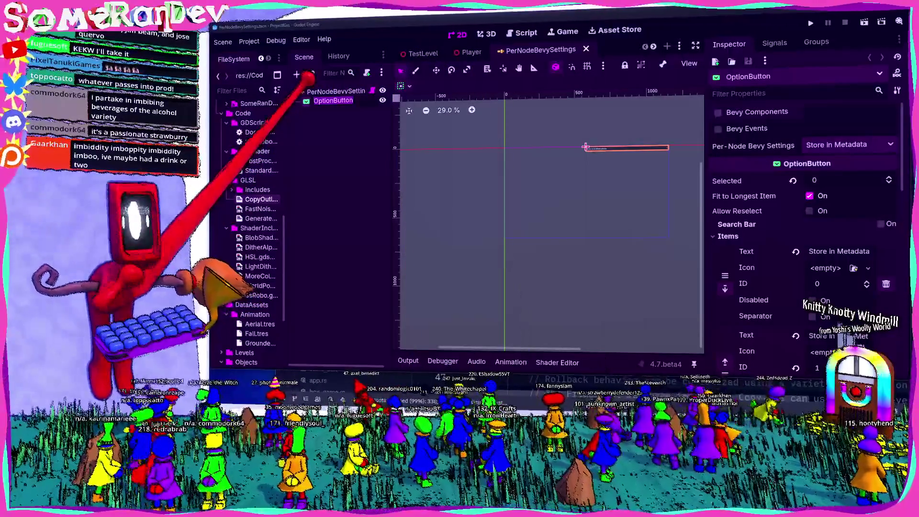
Rename the OptionButton node to StorageLocation and view the plugin's scripts
text(StorageSett)
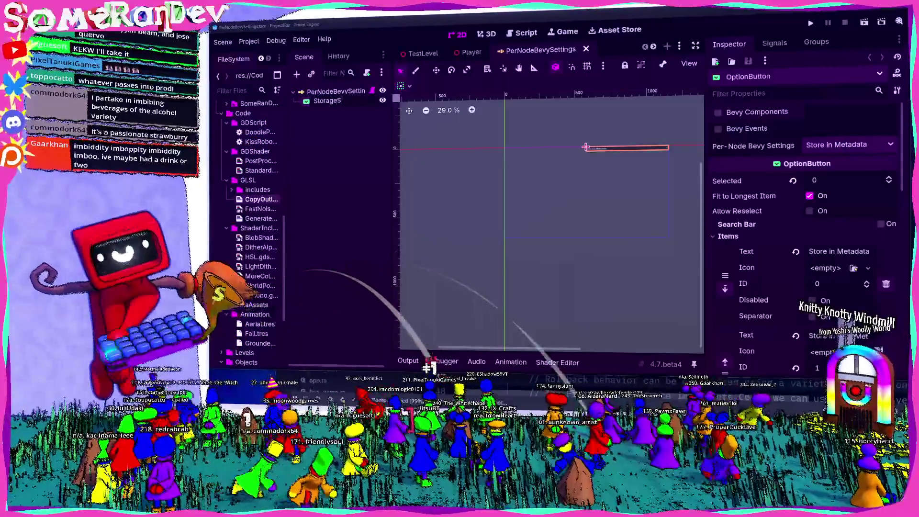
key(BackSpace)
key(BackSpace)
key(BackSpace)
text(Locatio)
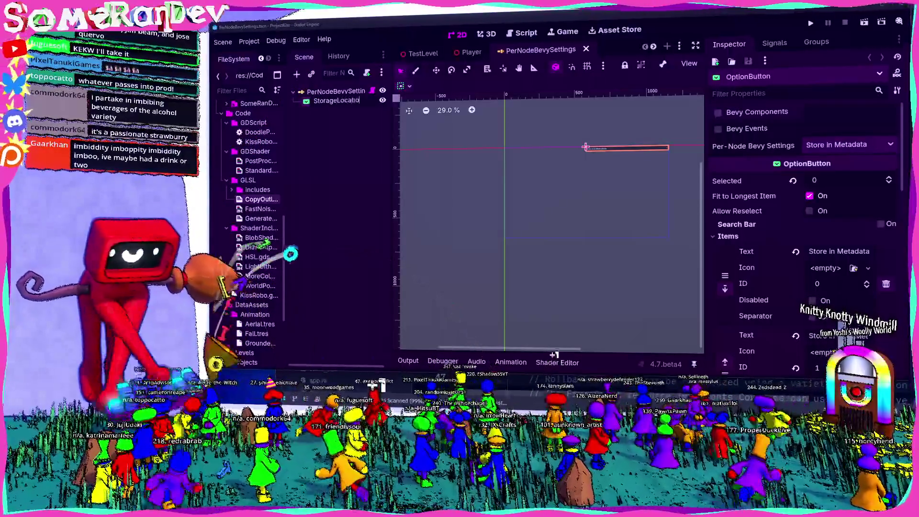
text(n)
key(Return)
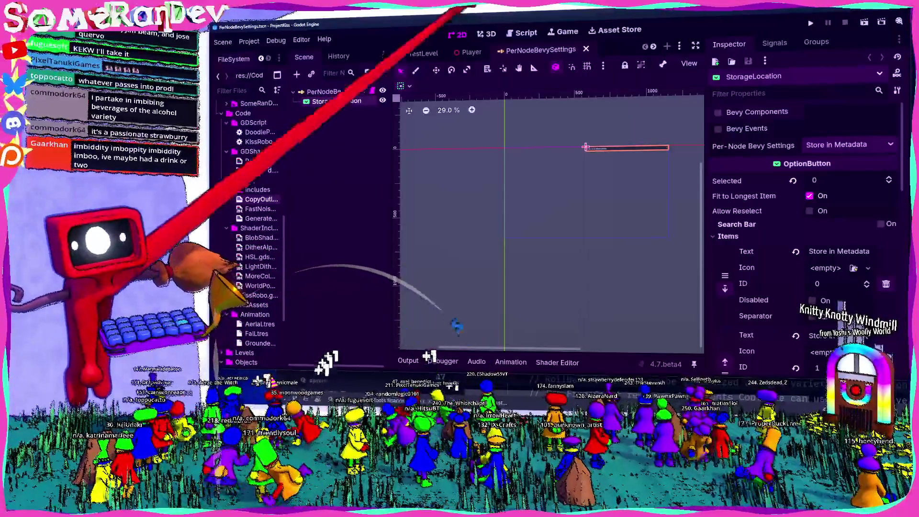
key(ctrl+F3)
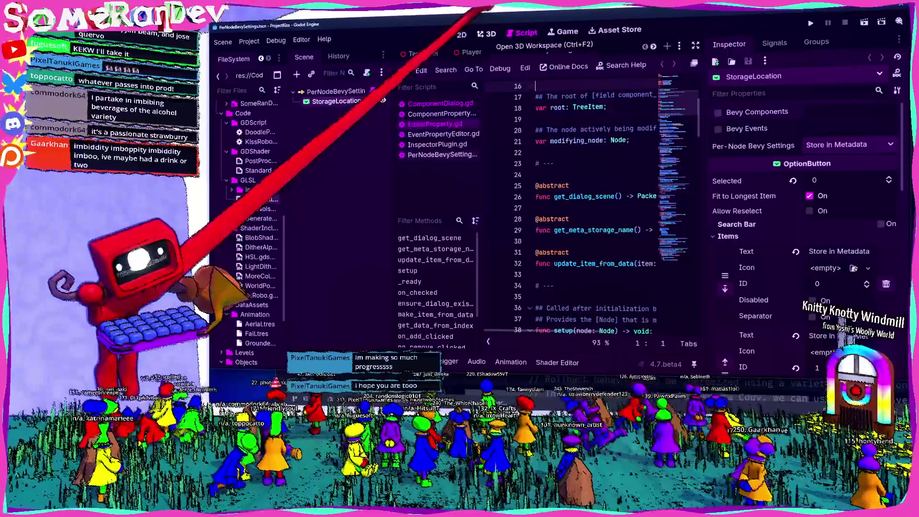
Return to the Player scene in the 3D workspace
click(488, 35)
click(471, 52)
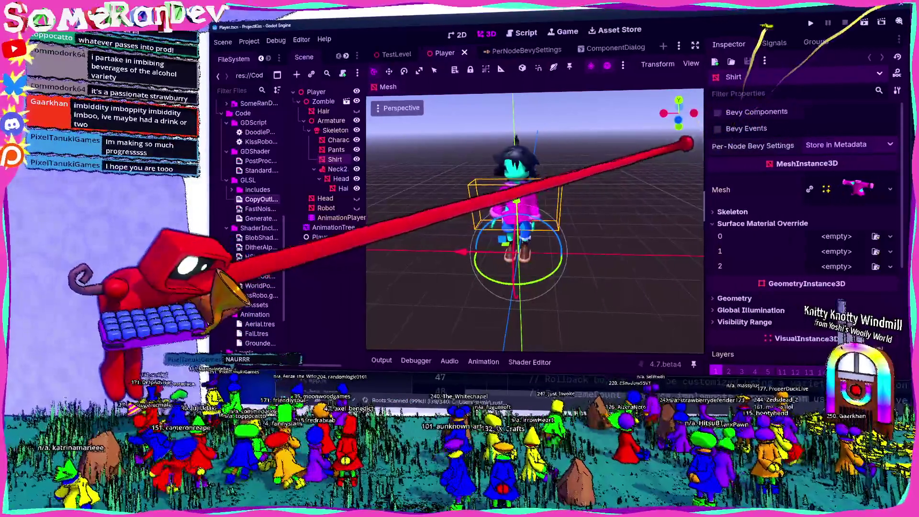
Compare Zombie and Player nodes' Bevy components and widen the Scene dock for full names
drag(704, 144, 721, 143)
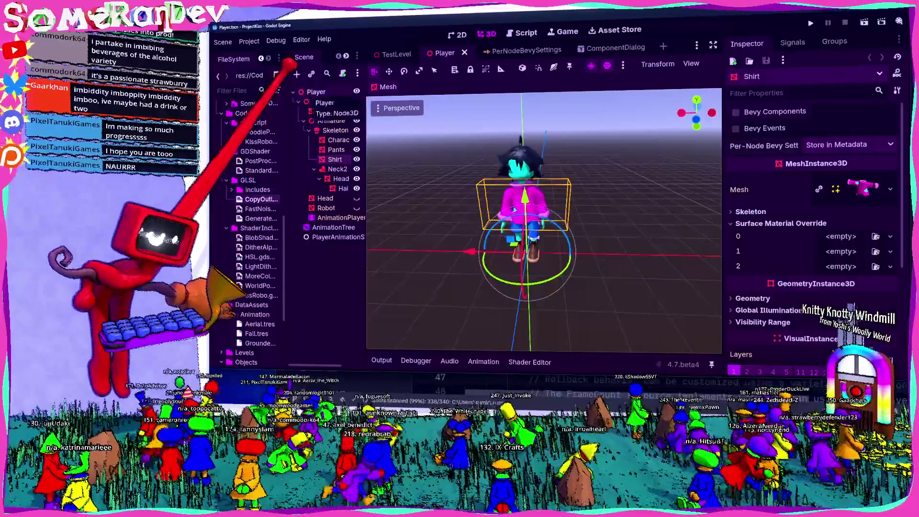
click(313, 92)
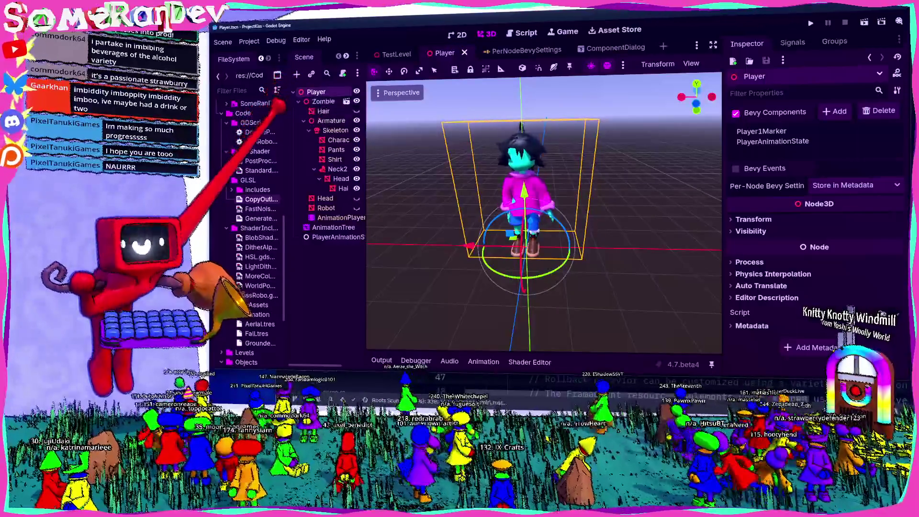
click(316, 237)
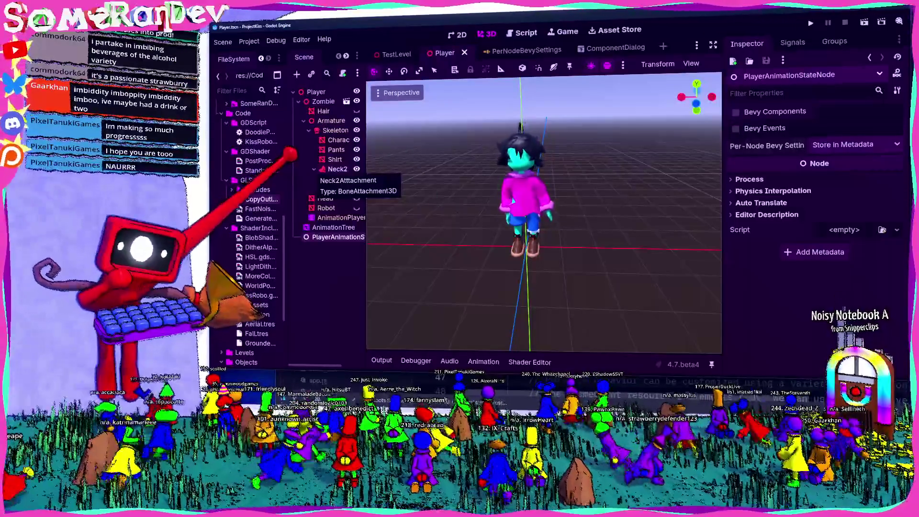
click(314, 169)
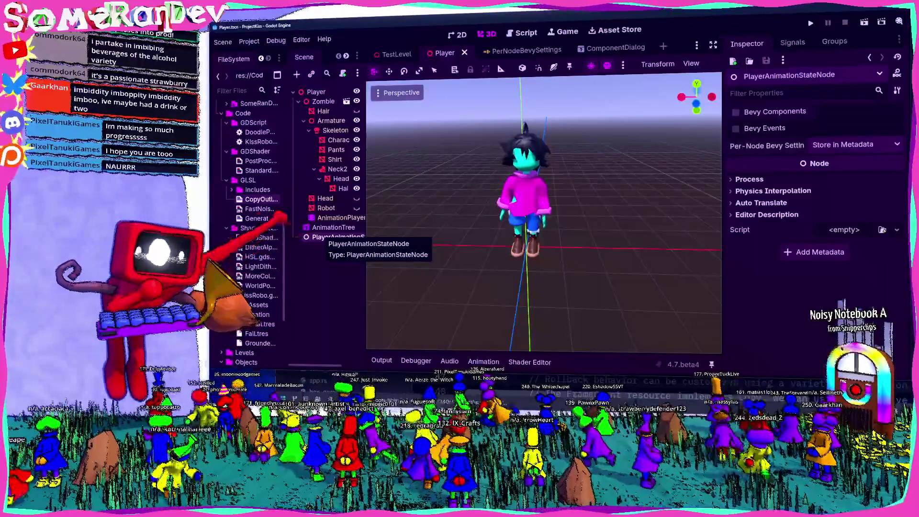
click(302, 101)
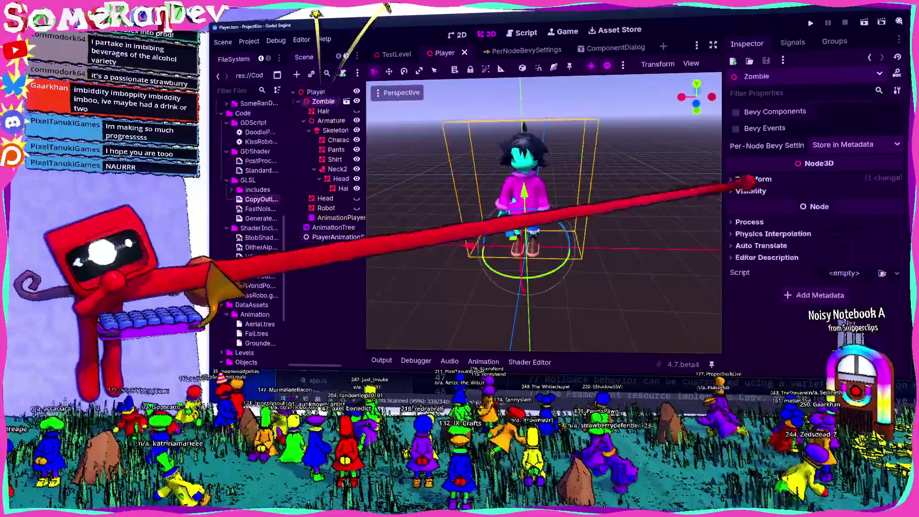
click(306, 92)
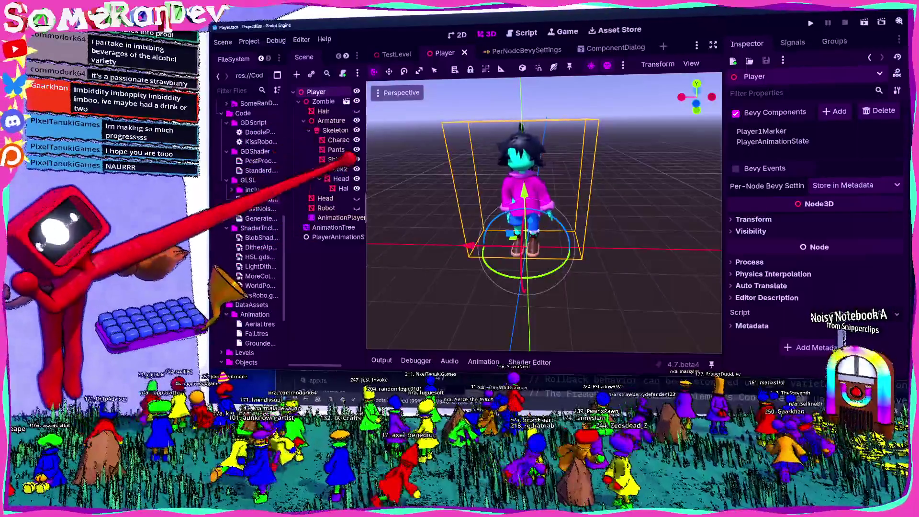
drag(365, 158, 401, 158)
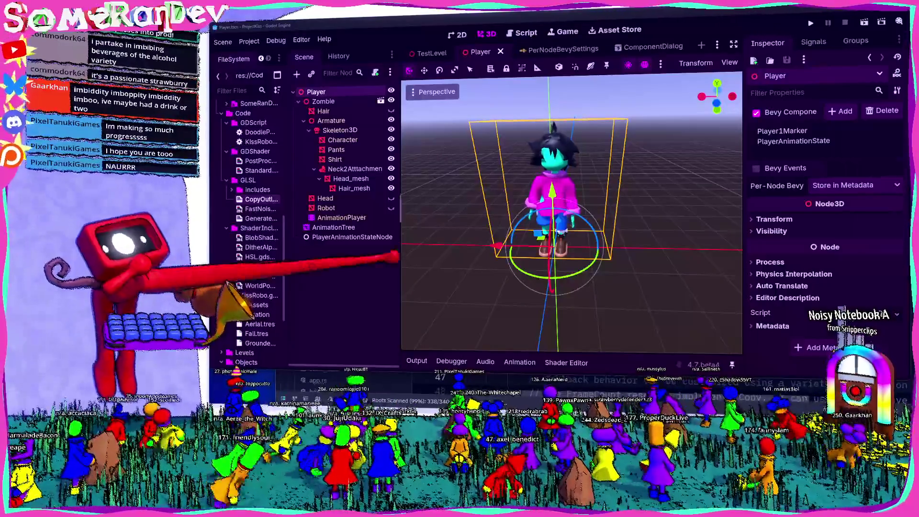
Resize the FileSystem and Scene docks to show full names while keeping the 3D view large
click(411, 252)
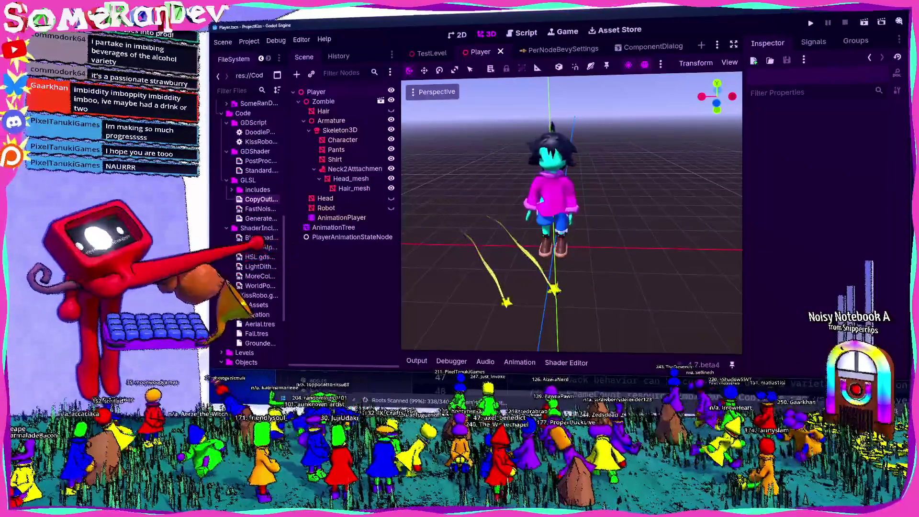
drag(287, 252, 328, 239)
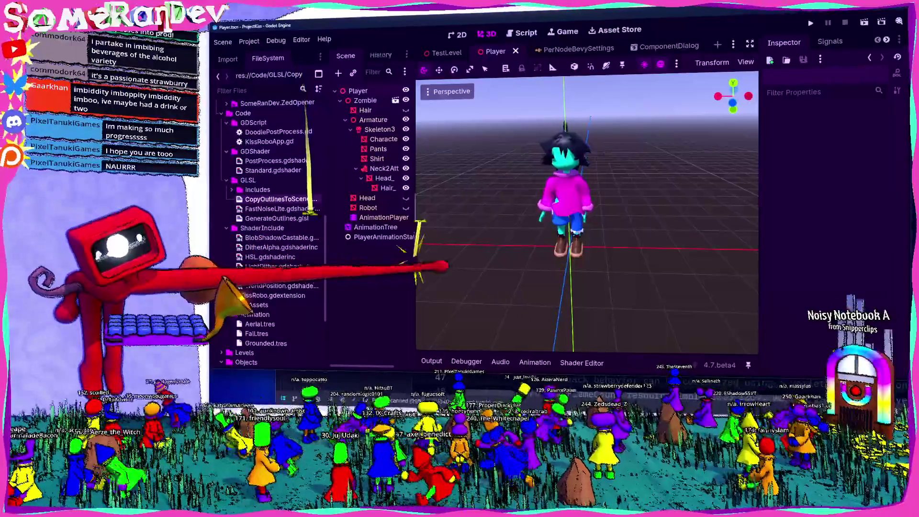
drag(415, 248, 446, 249)
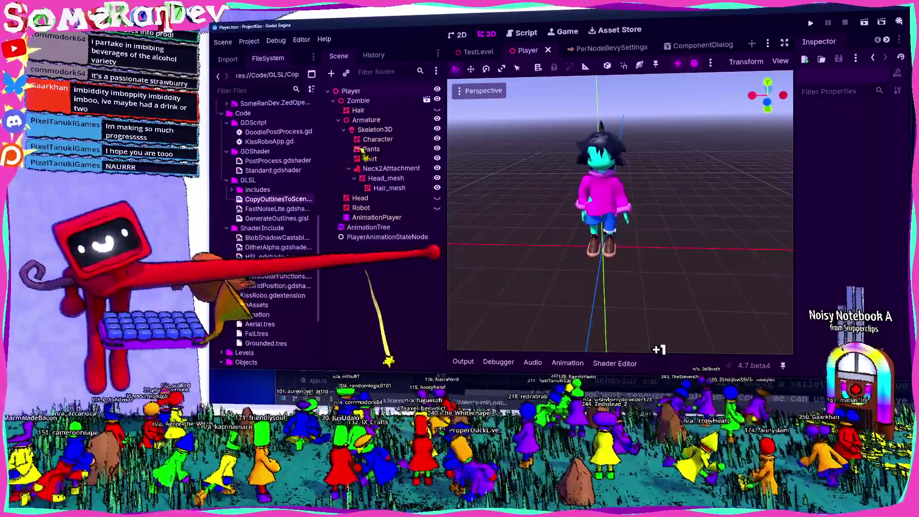
drag(447, 244, 431, 247)
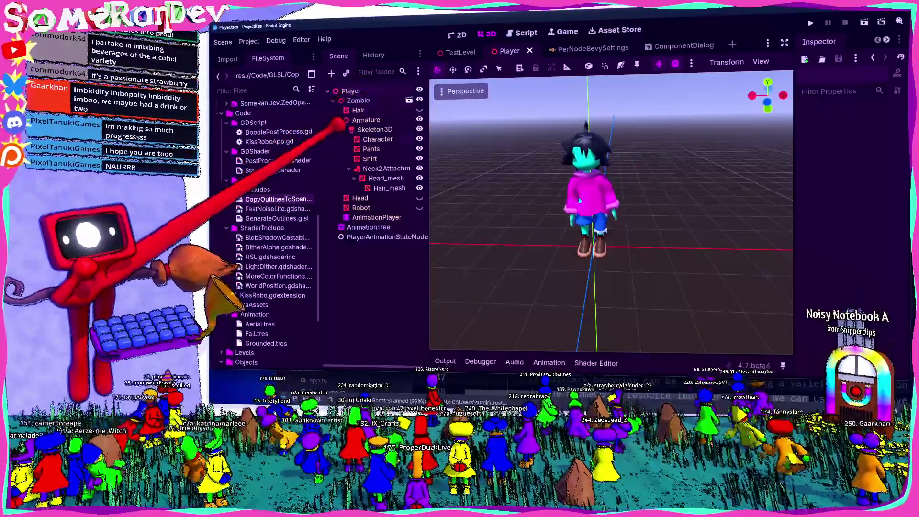
Select the Pants mesh and review its Bevy settings in a widened Inspector
click(371, 149)
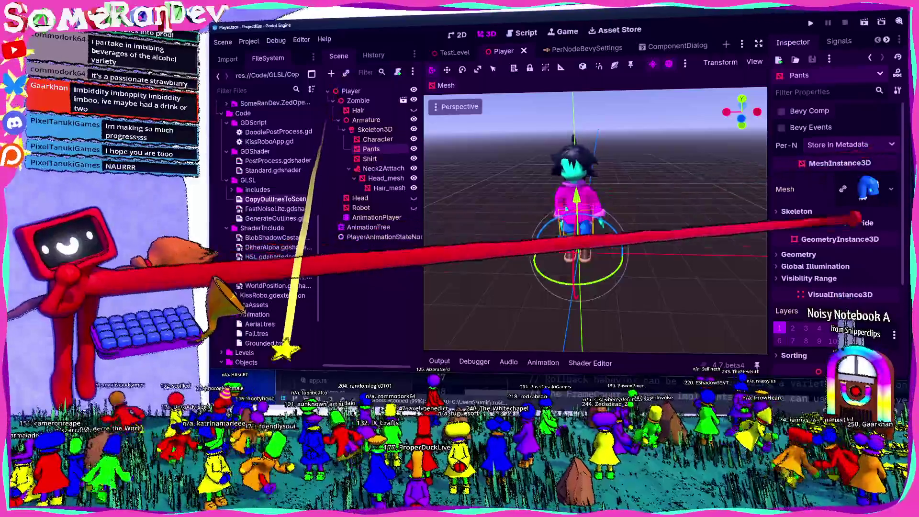
scroll(838, 220, down, 5)
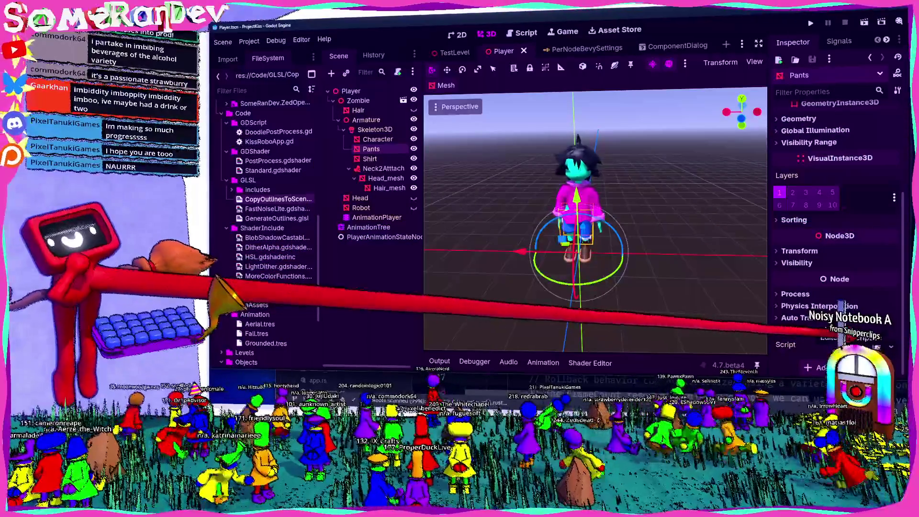
scroll(838, 220, down, 3)
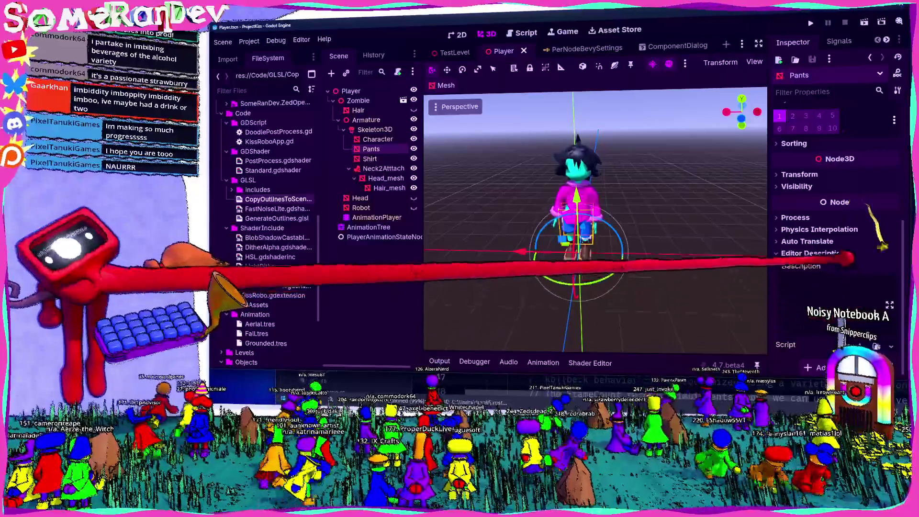
scroll(846, 259, up, 3)
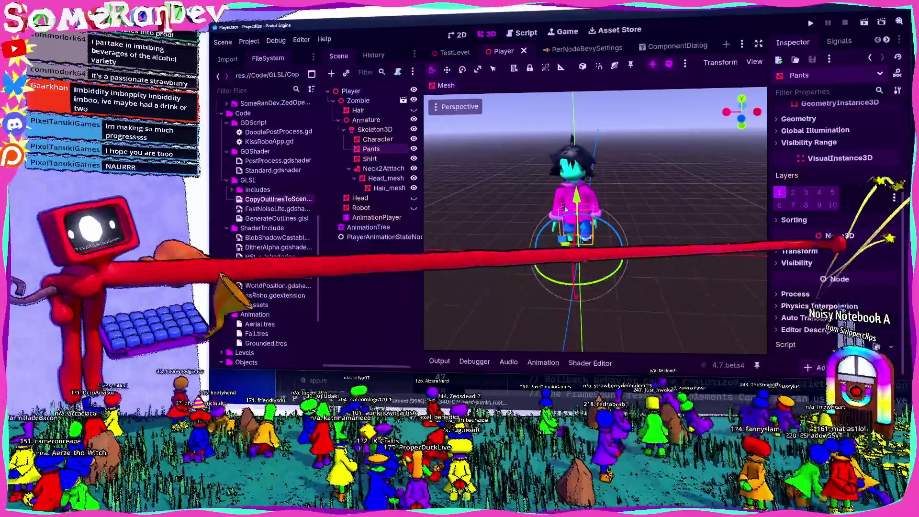
scroll(838, 239, up, 5)
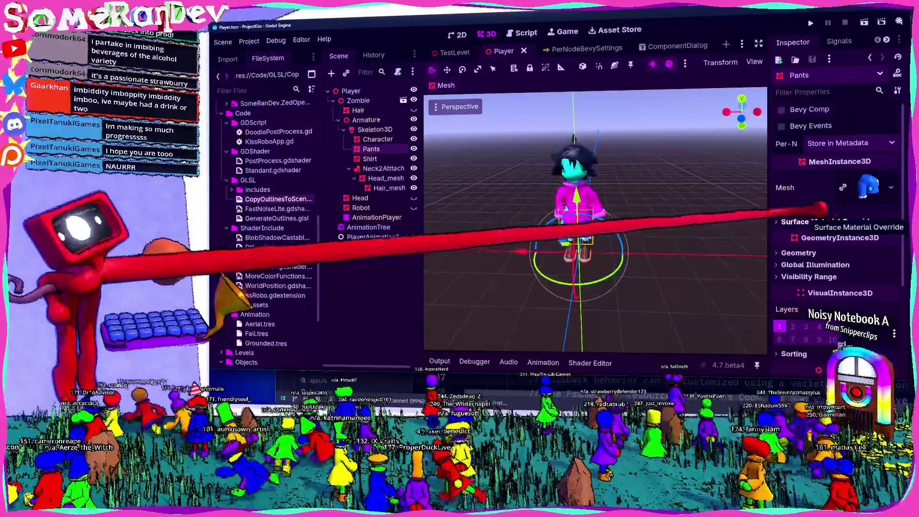
drag(769, 204, 721, 205)
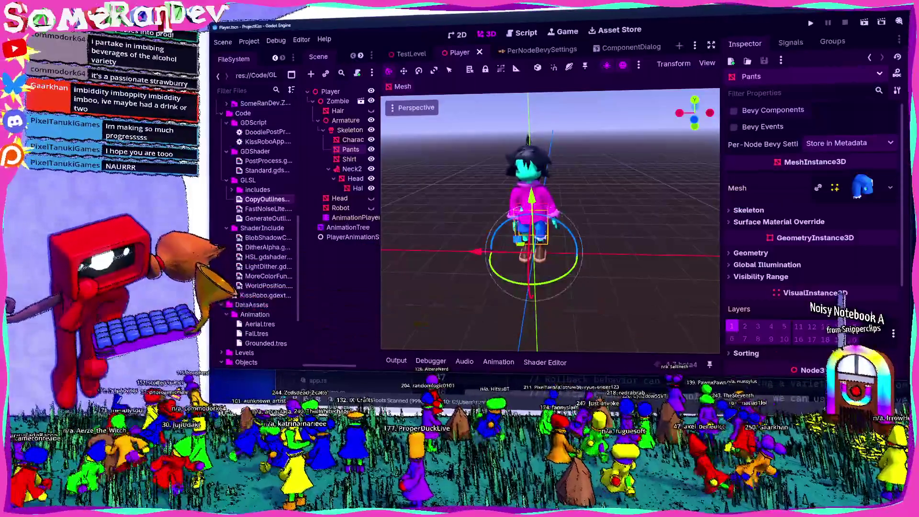
key(alt+Tab)
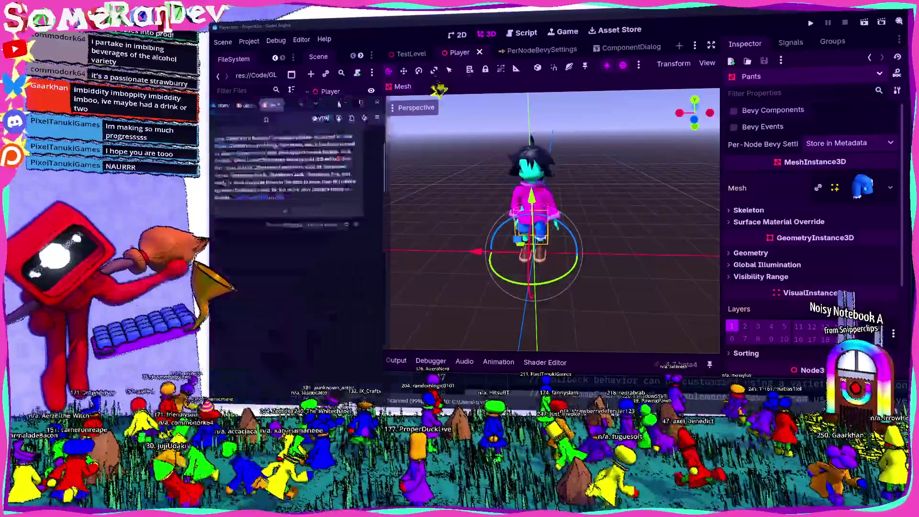
Search 'node metadata removed when reimporting mesh godot' and open GitHub issue #79779
key(ctrl+t)
text(node m)
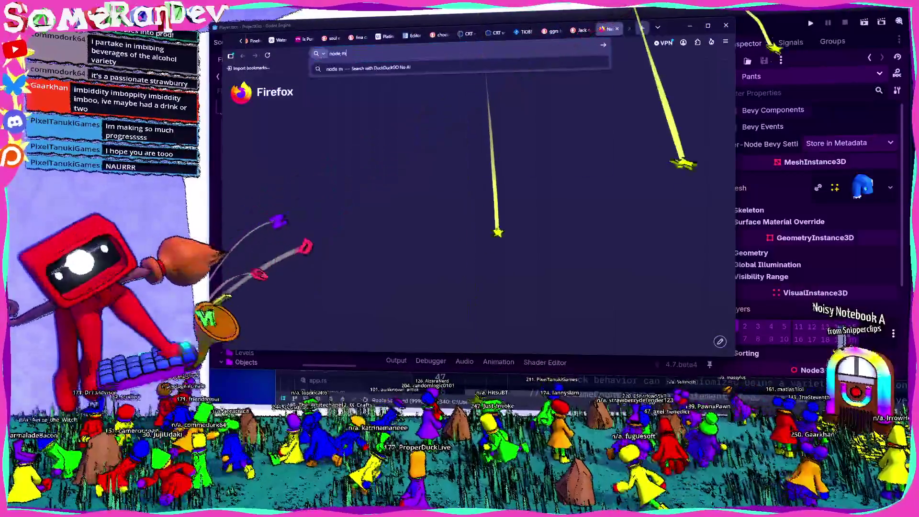
text(etadata removed )
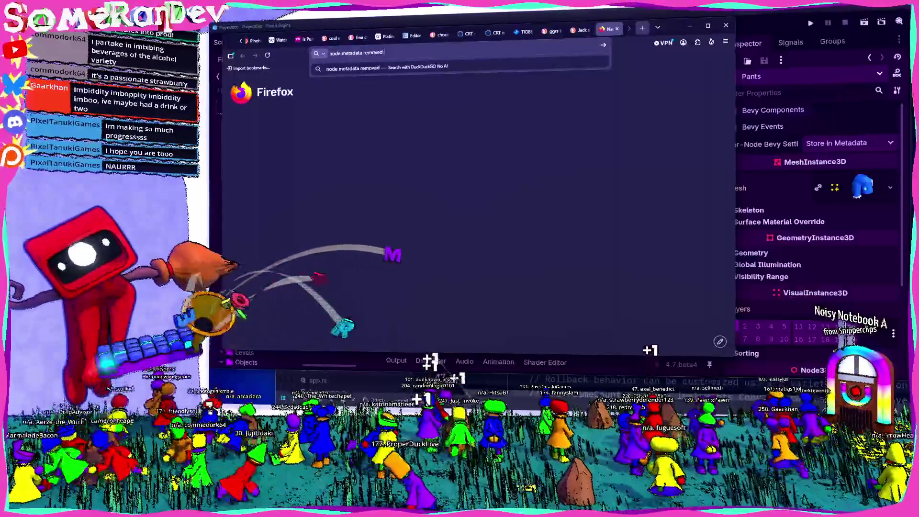
text(when reimporting mesh)
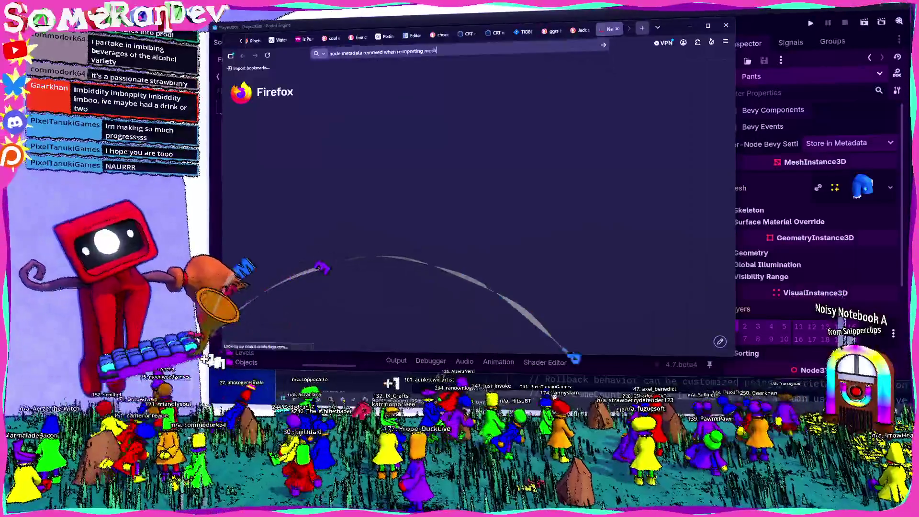
key(Return)
click(335, 76)
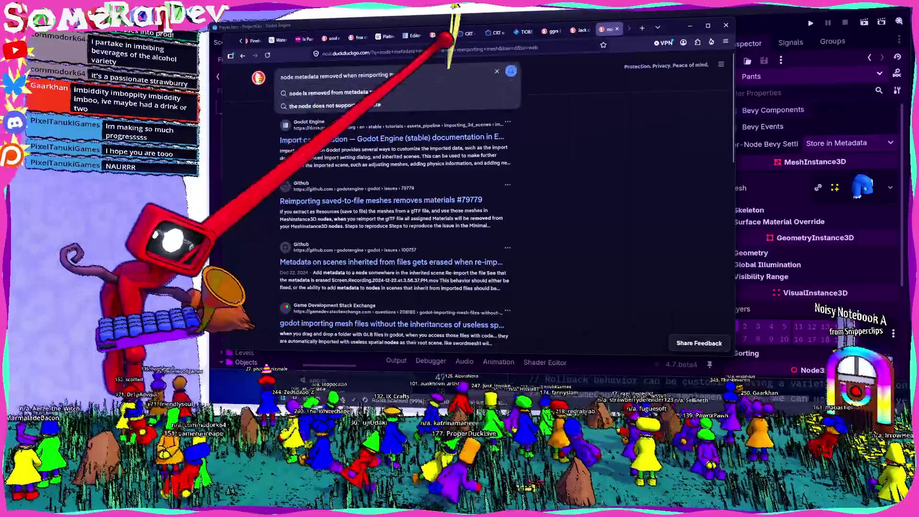
text( godot)
key(Return)
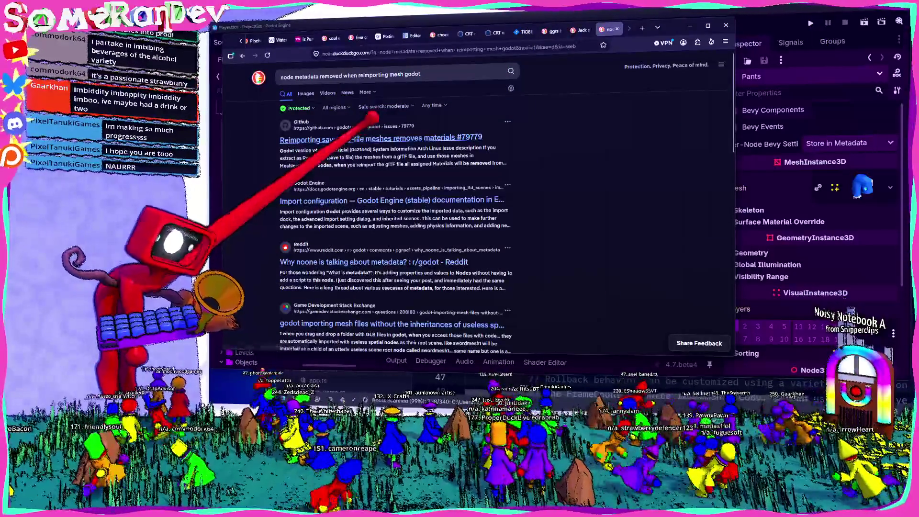
click(375, 117)
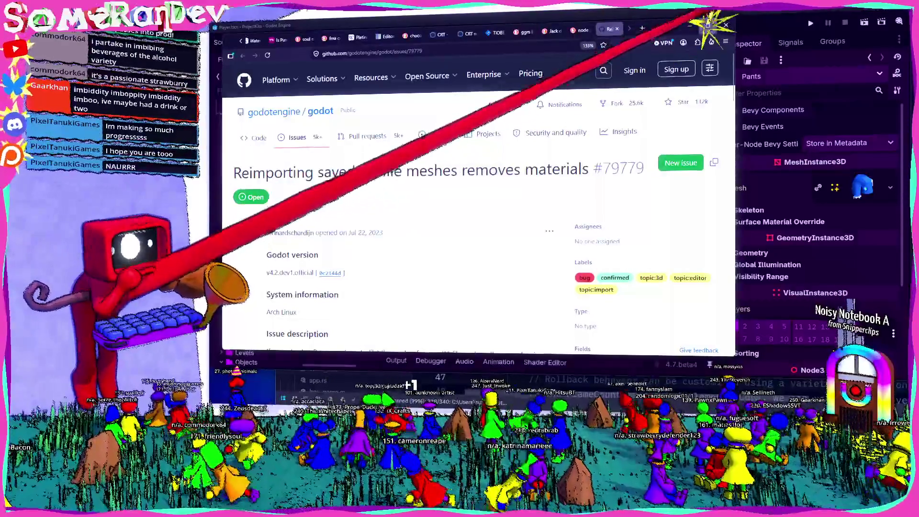
Maximize the browser and scroll down through GitHub issue #79779's description
key(super+Up)
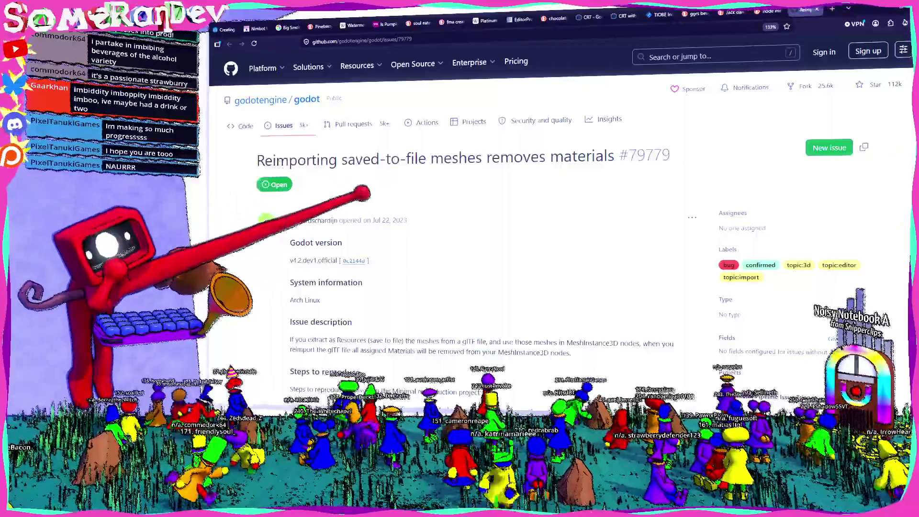
scroll(410, 349, down, 10)
scroll(410, 349, down, 10)
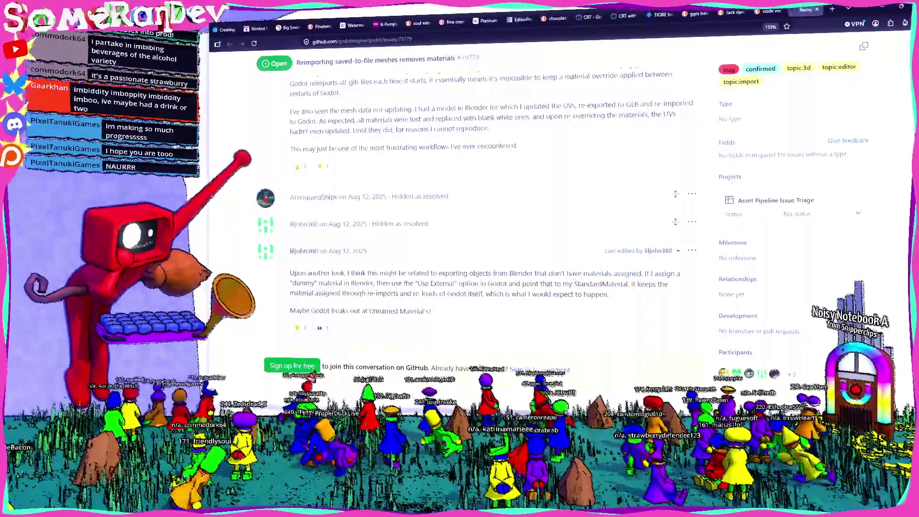
Read the issue comments, briefly highlighting the external-material passage, then return to Godot
mouse_move(376, 283)
mouse_down()
mouse_move(486, 263)
mouse_move(390, 272)
mouse_move(367, 294)
mouse_up()
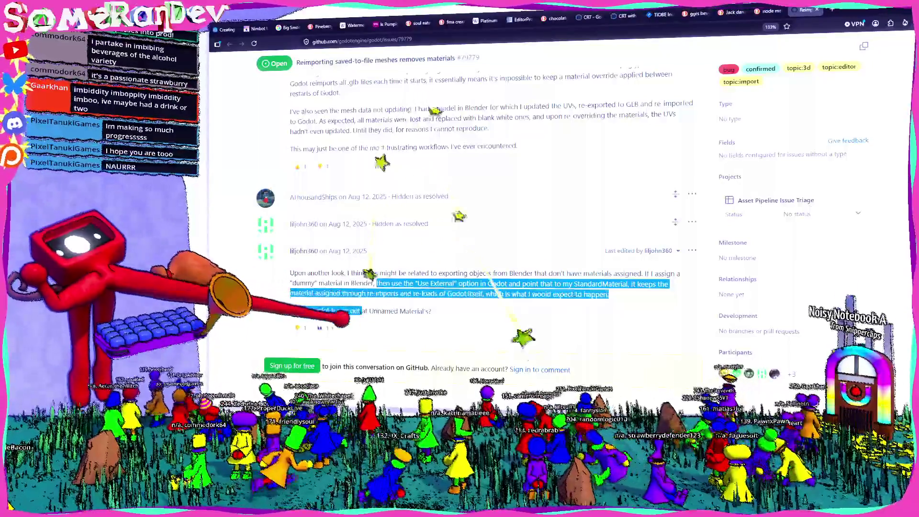
click(366, 293)
scroll(366, 360, up, 10)
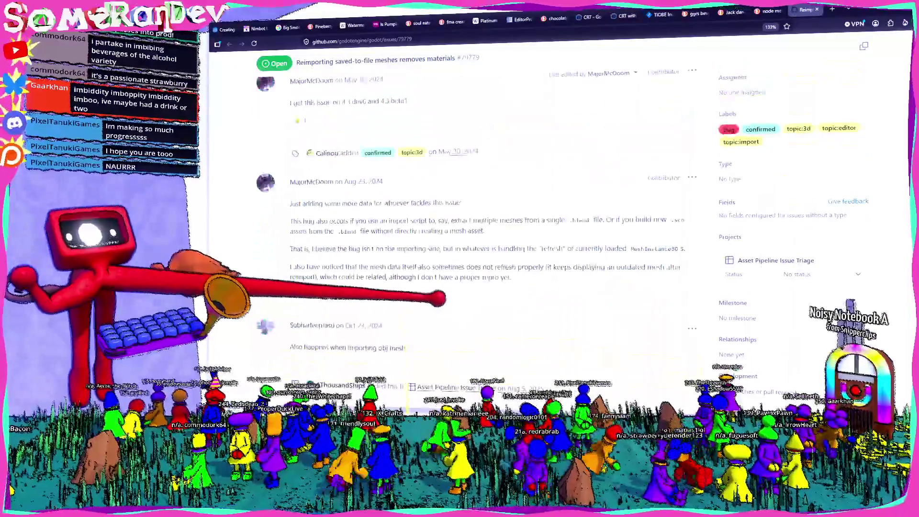
scroll(430, 239, down, 3)
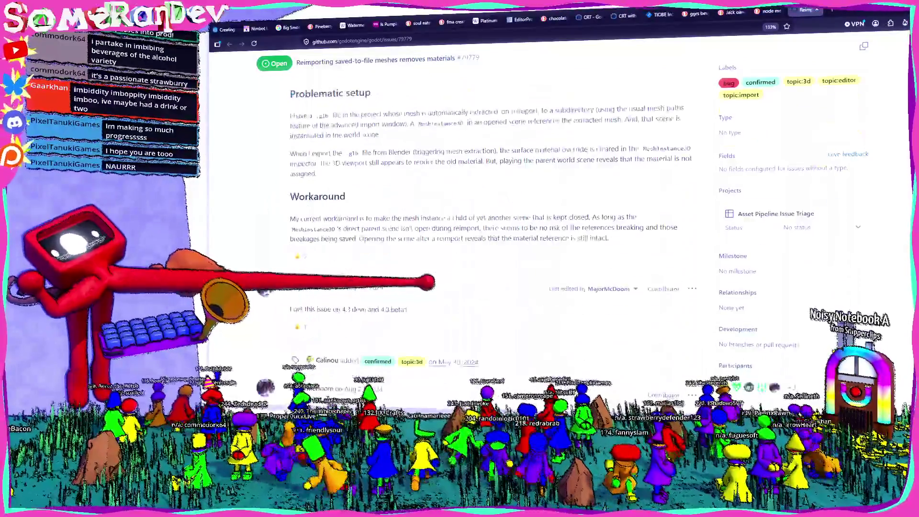
scroll(431, 239, up, 15)
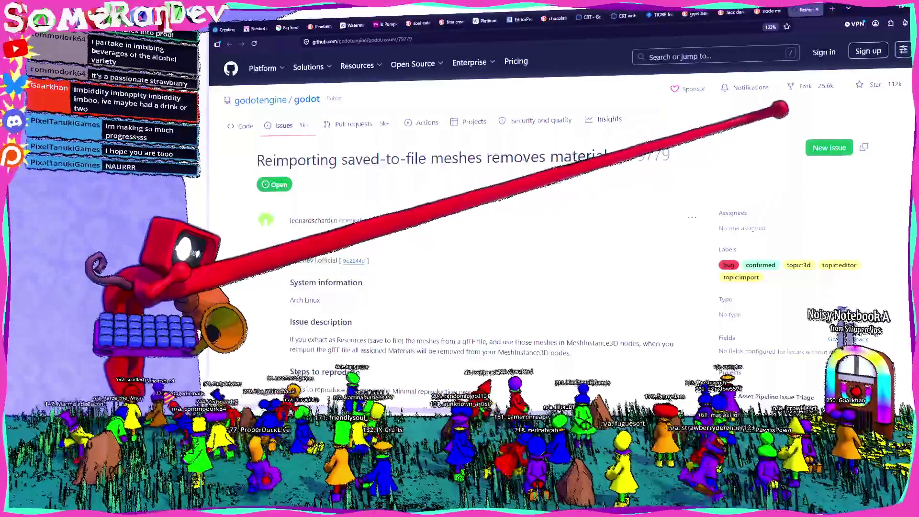
scroll(478, 239, down, 15)
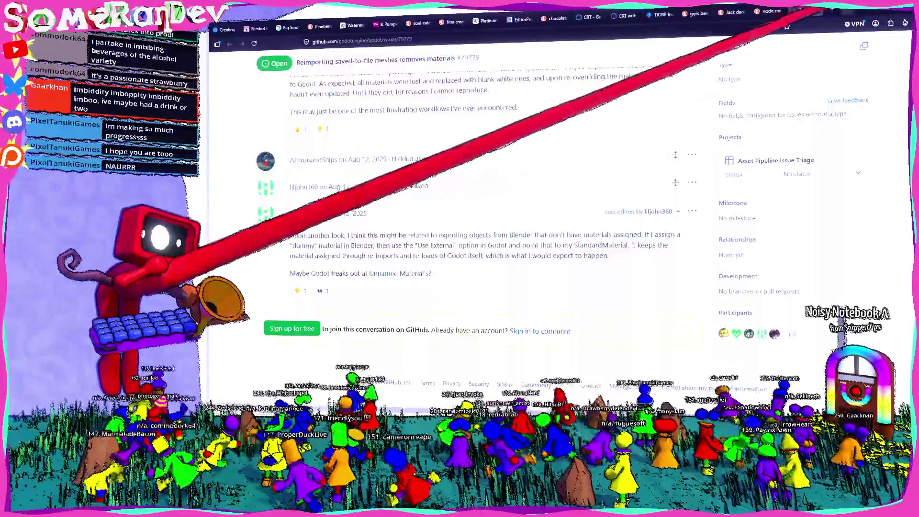
key(alt+Tab)
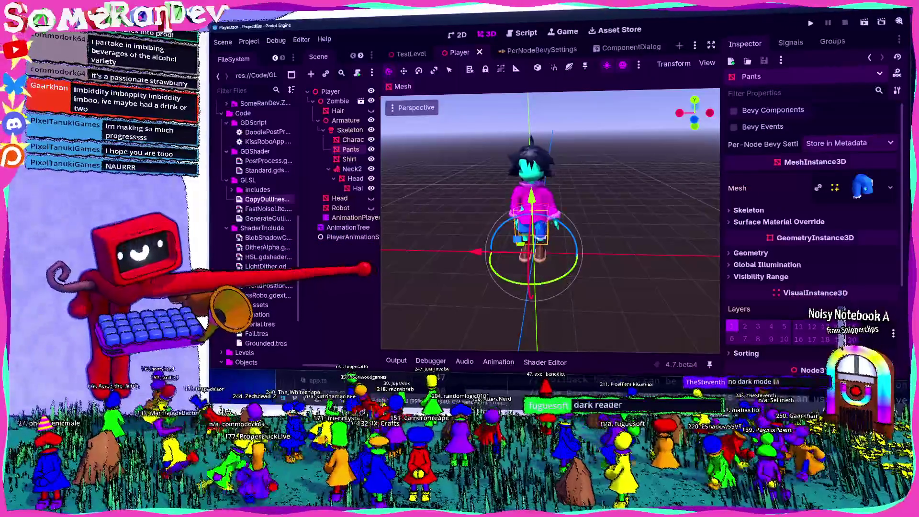
Widen the Scene dock to show longer node names, ending with the GitHub issue in front
drag(381, 215, 392, 216)
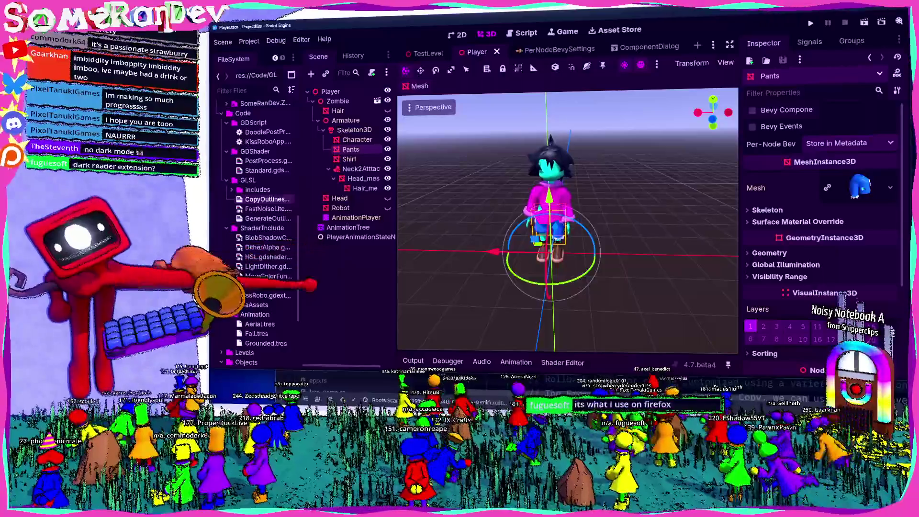
key(alt+Tab)
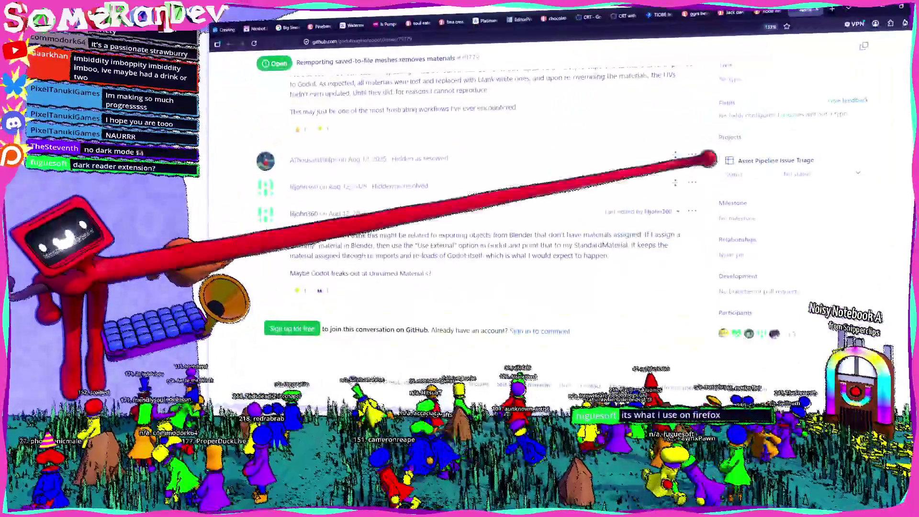
key(alt+Tab)
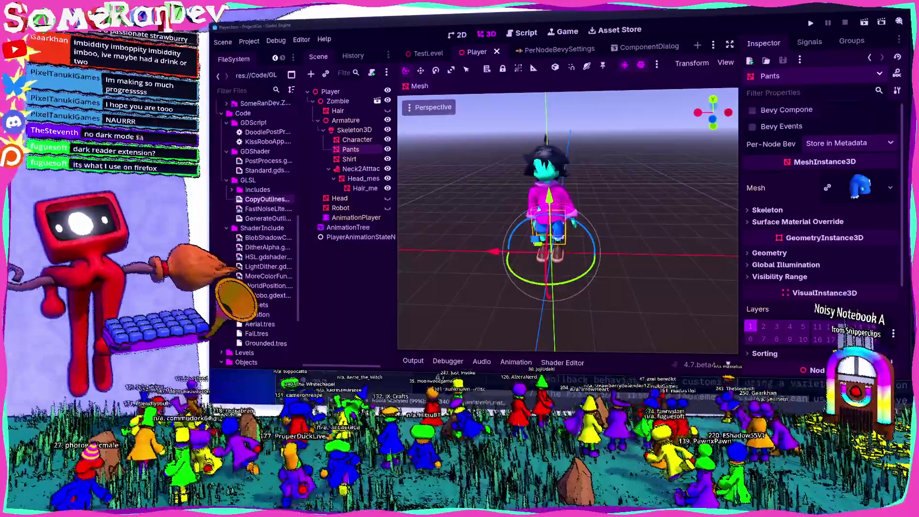
key(alt+Tab)
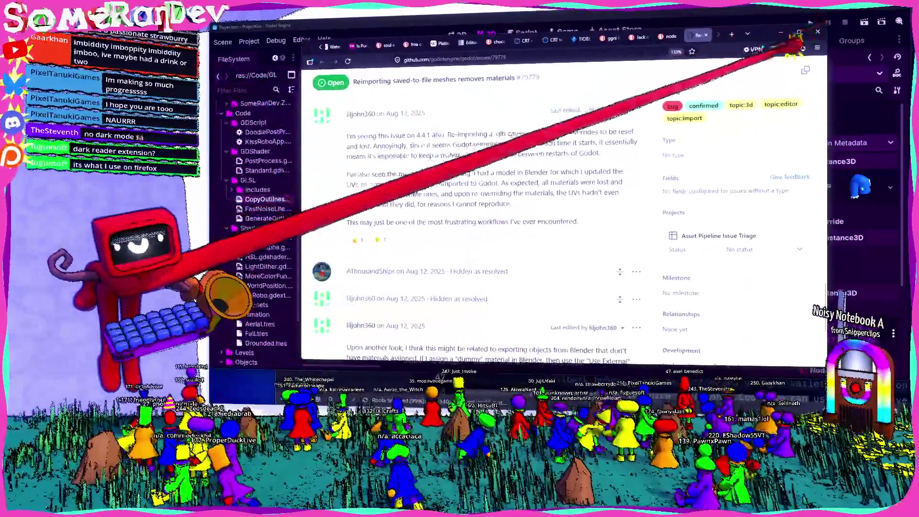
Turn on Midnight Lizard dark theming for the GitHub issue, then minimize and restore Firefox
click(788, 47)
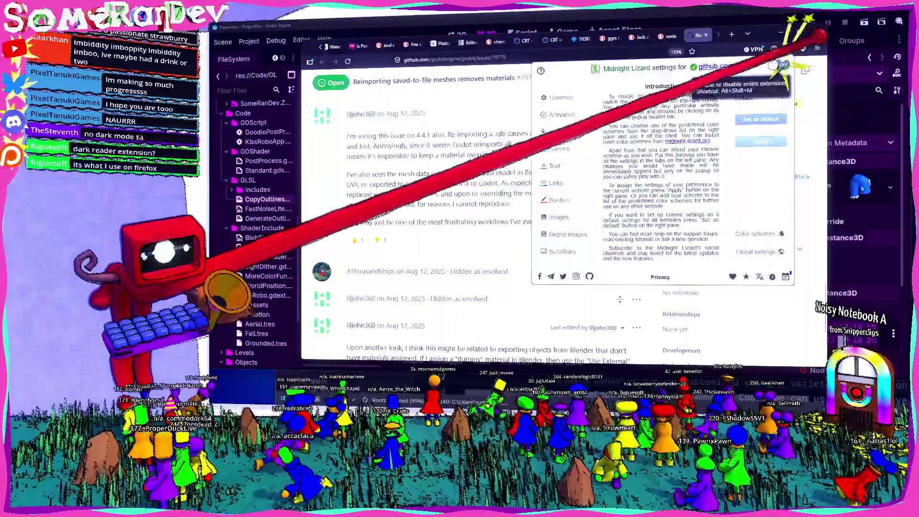
click(780, 65)
scroll(478, 215, down, 10)
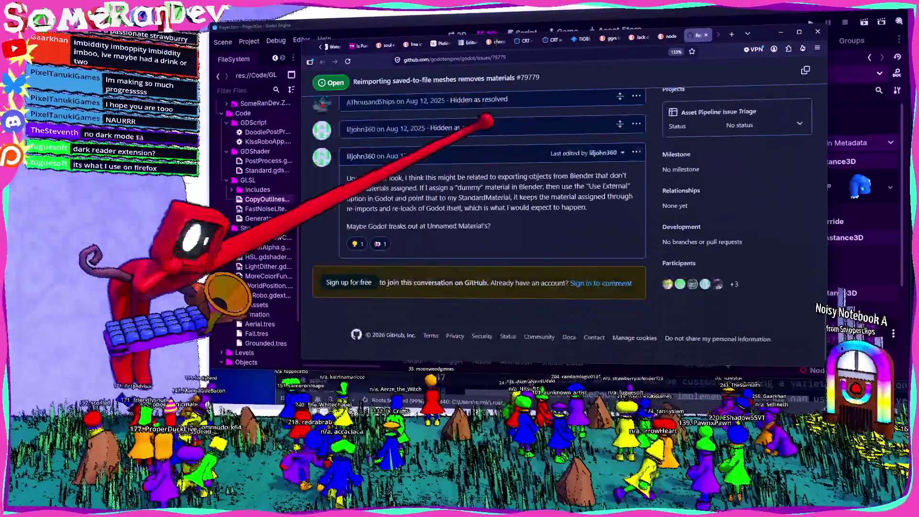
scroll(478, 215, up, 6)
scroll(495, 127, up, 10)
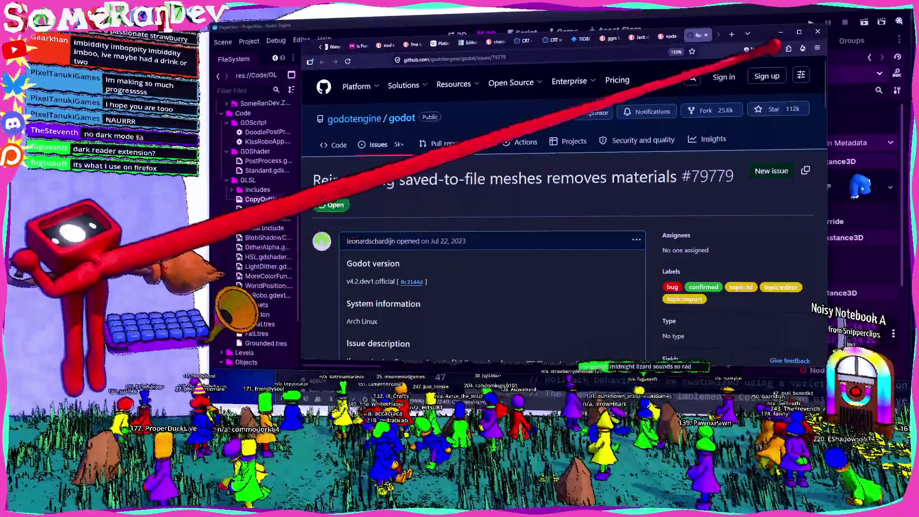
click(817, 31)
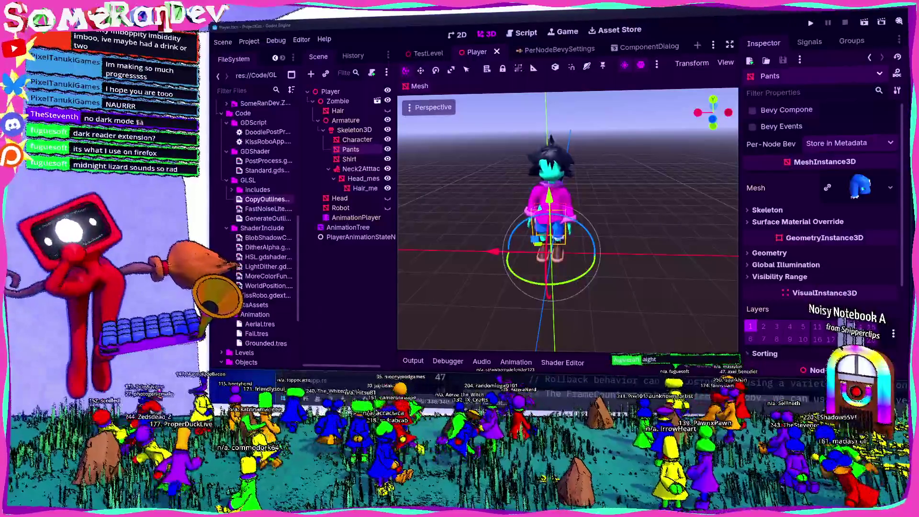
key(alt+Tab)
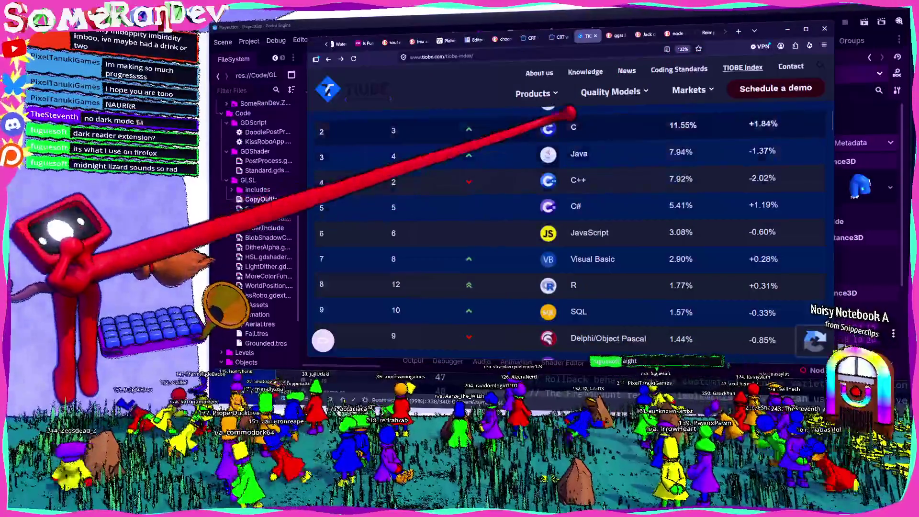
Go to the Godot Docs EditorProperty page and scroll through its Properties and Methods tables
click(529, 38)
click(473, 40)
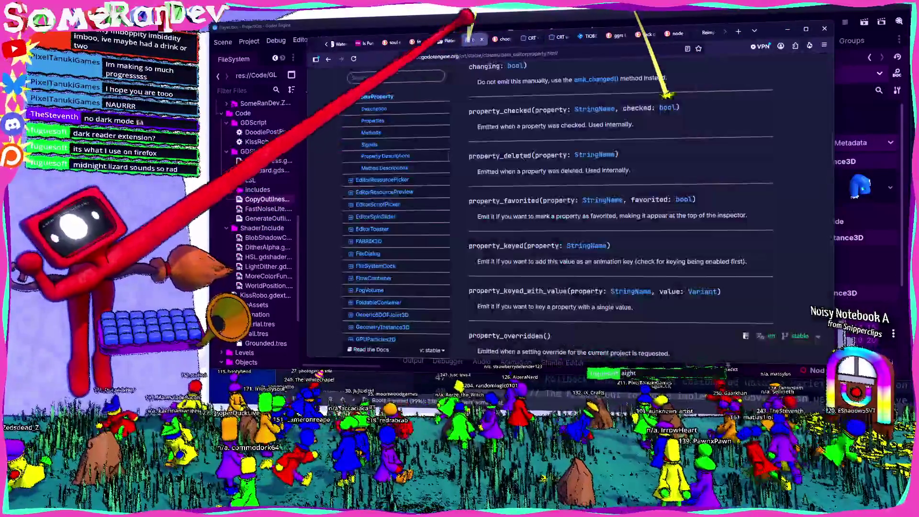
scroll(502, 120, up, 10)
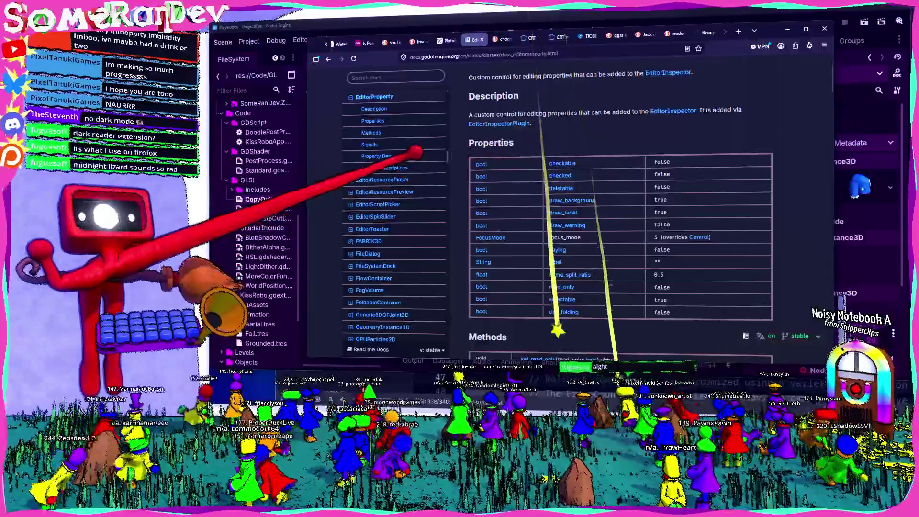
scroll(369, 168, down, 5)
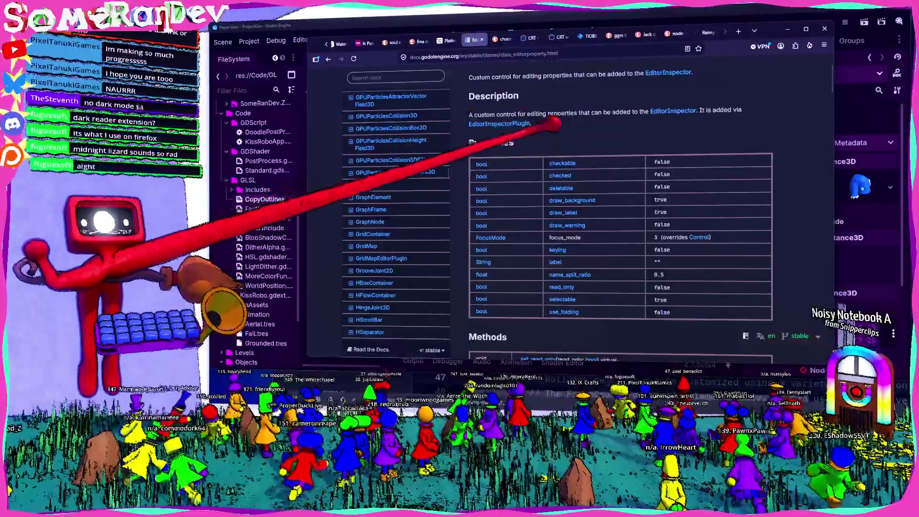
scroll(543, 126, down, 5)
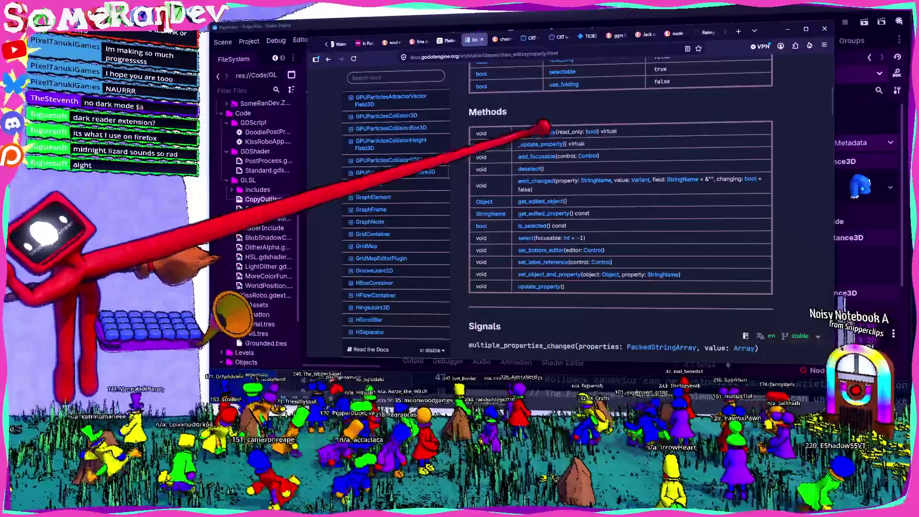
scroll(544, 127, down, 6)
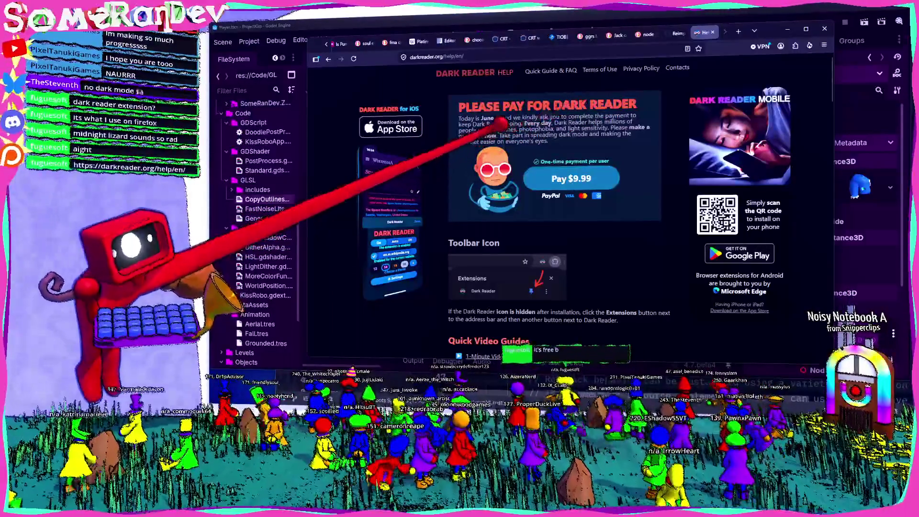
Skim the Dark Reader help page, minimizing and restoring Firefox before hiding it again
scroll(555, 191, down, 3)
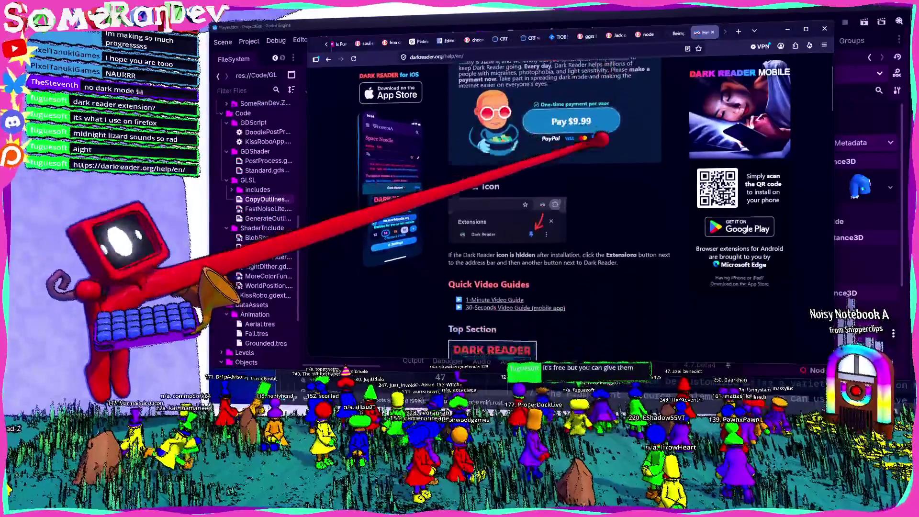
scroll(555, 191, up, 3)
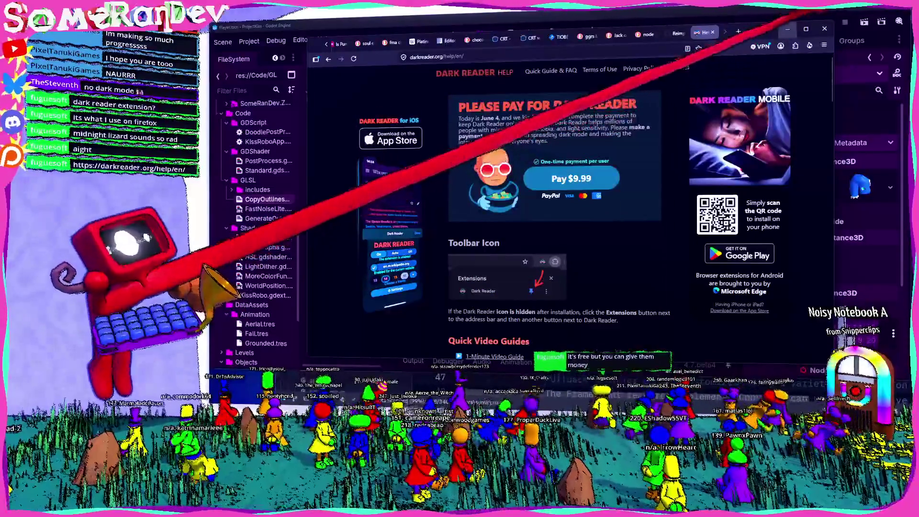
click(787, 29)
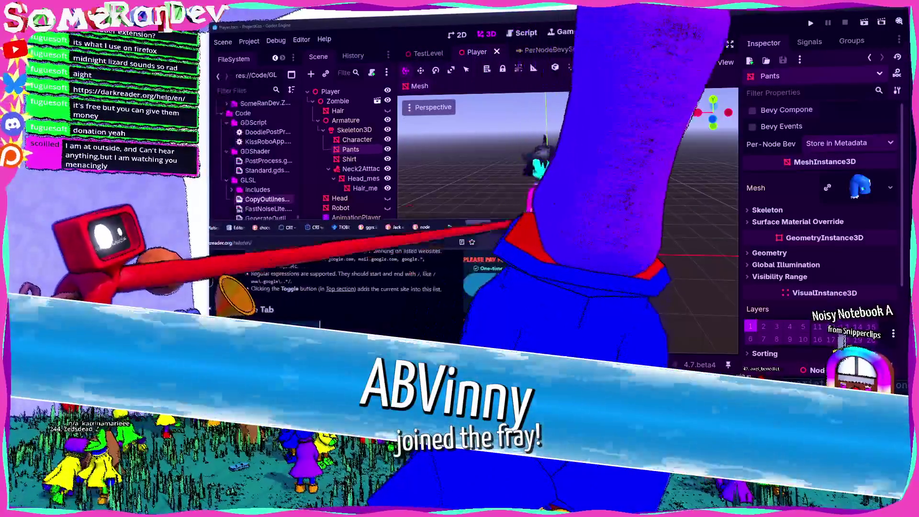
key(alt+Tab)
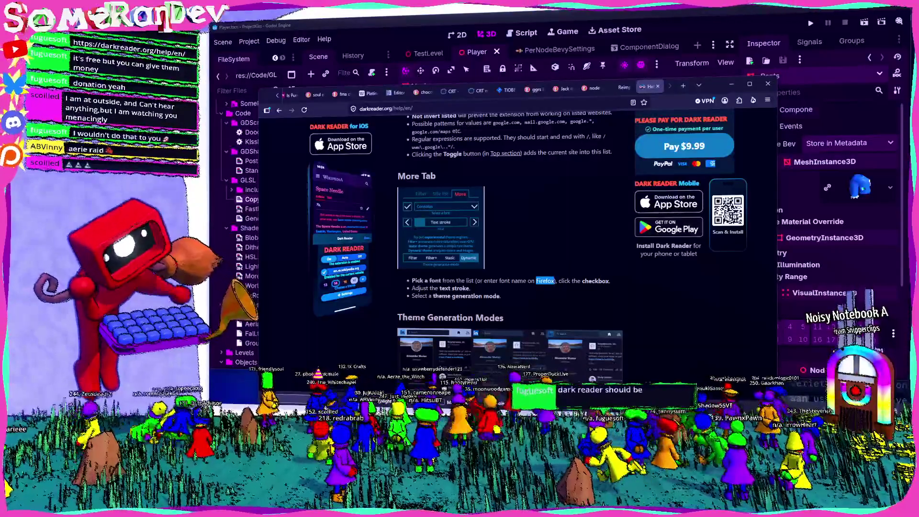
scroll(454, 239, up, 5)
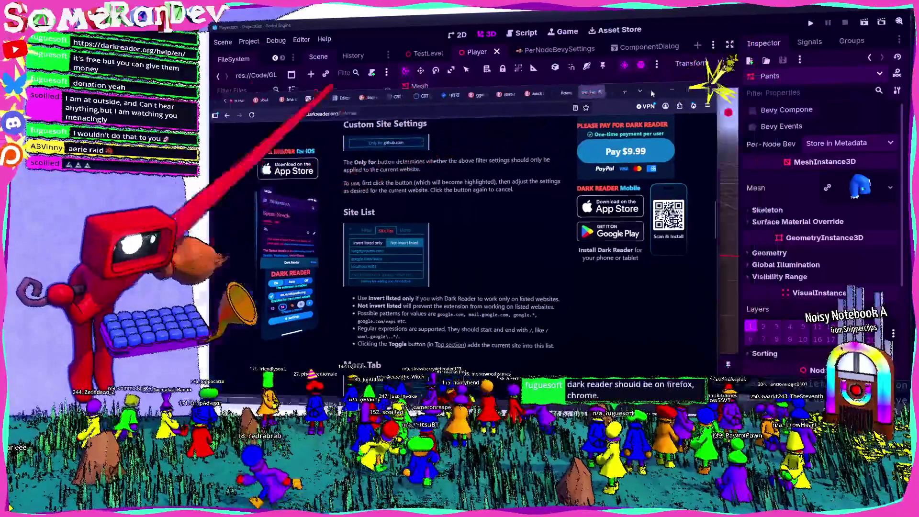
click(671, 91)
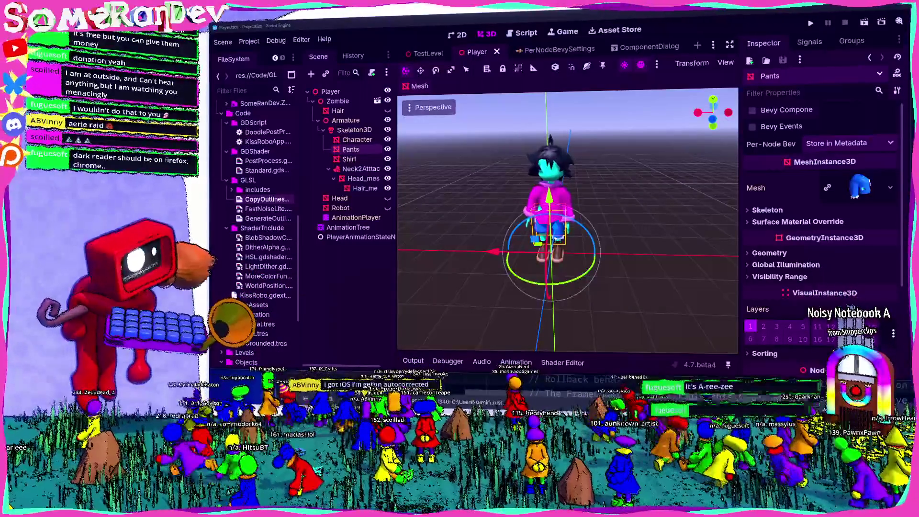
Install the Dark Reader extension from its Firefox add-ons page and return to Godot
key(alt+Tab)
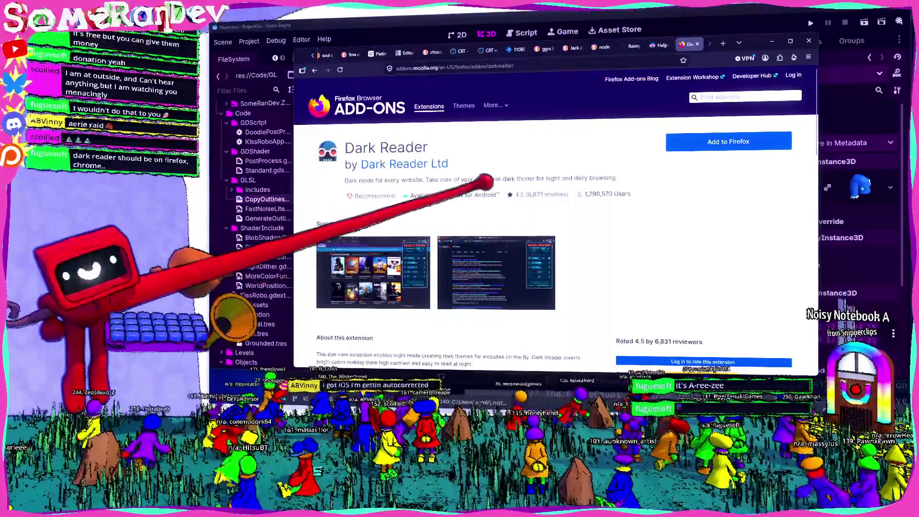
click(737, 141)
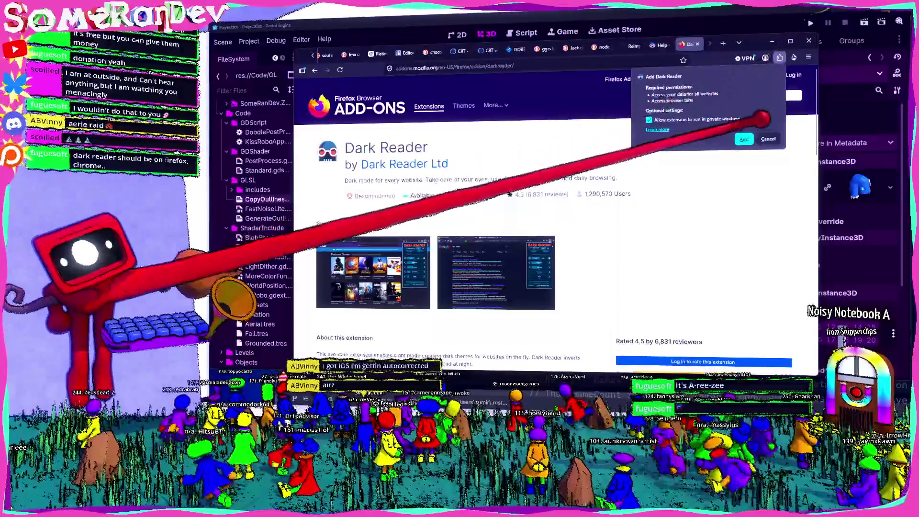
click(744, 138)
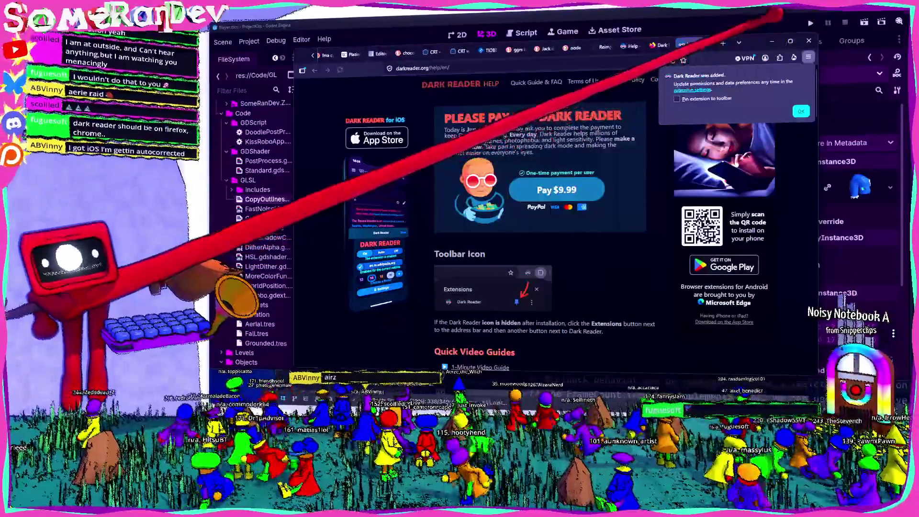
key(alt+Tab)
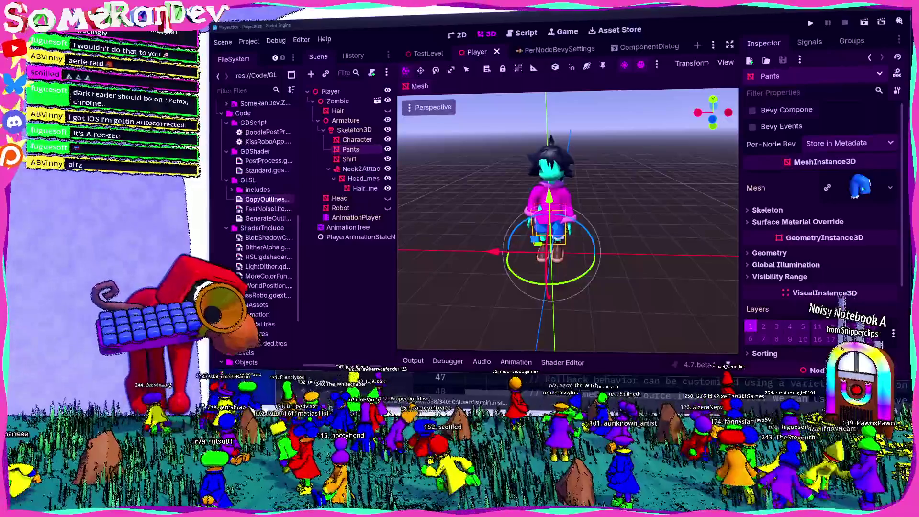
key(alt+Tab)
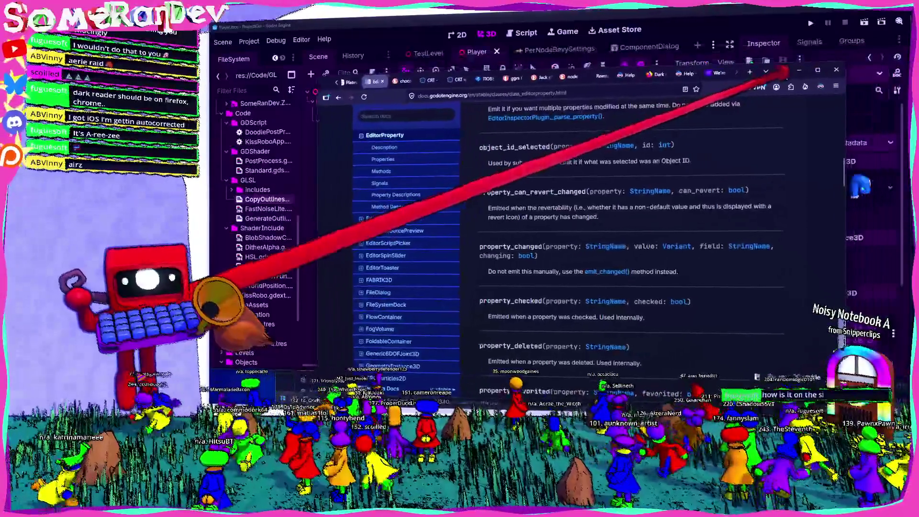
scroll(478, 171, up, 15)
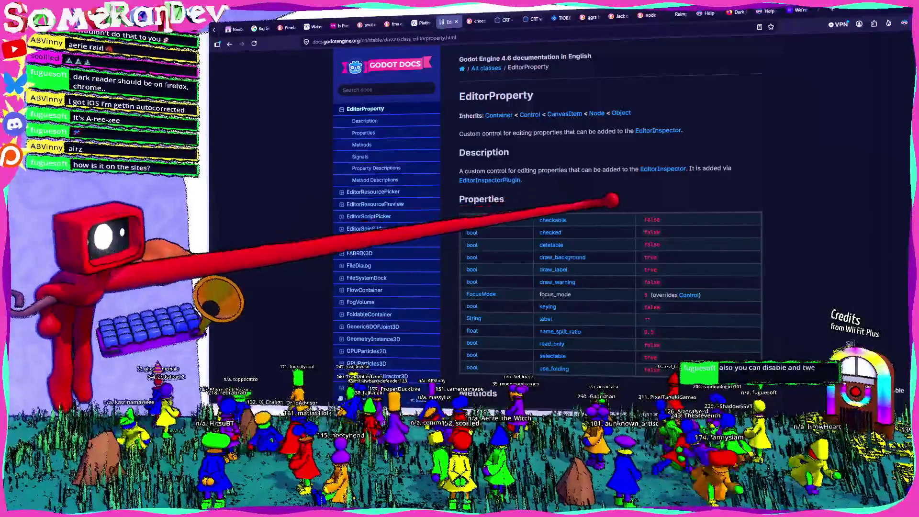
scroll(610, 215, down, 15)
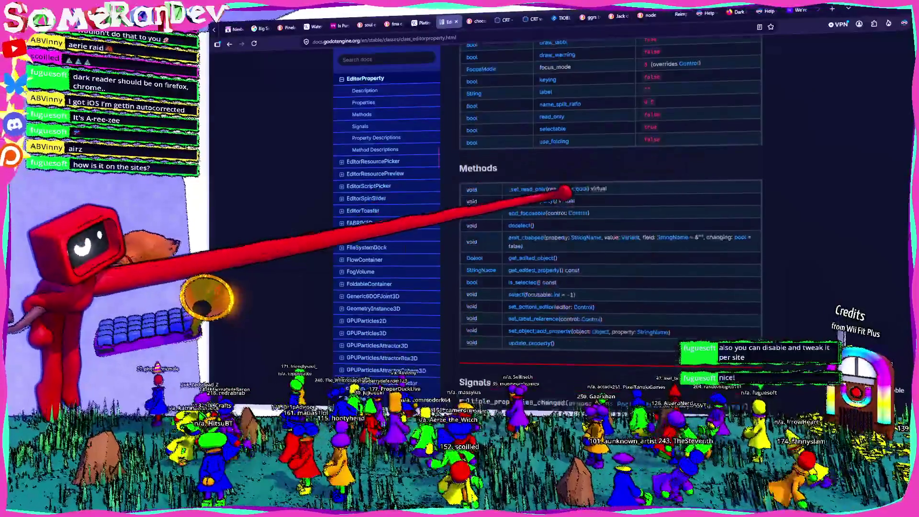
scroll(610, 215, down, 15)
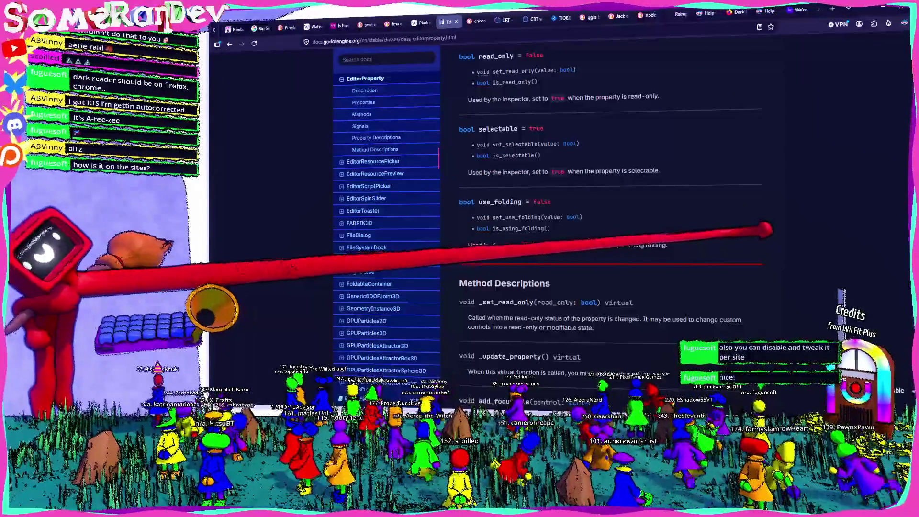
scroll(610, 215, up, 16)
scroll(610, 216, up, 10)
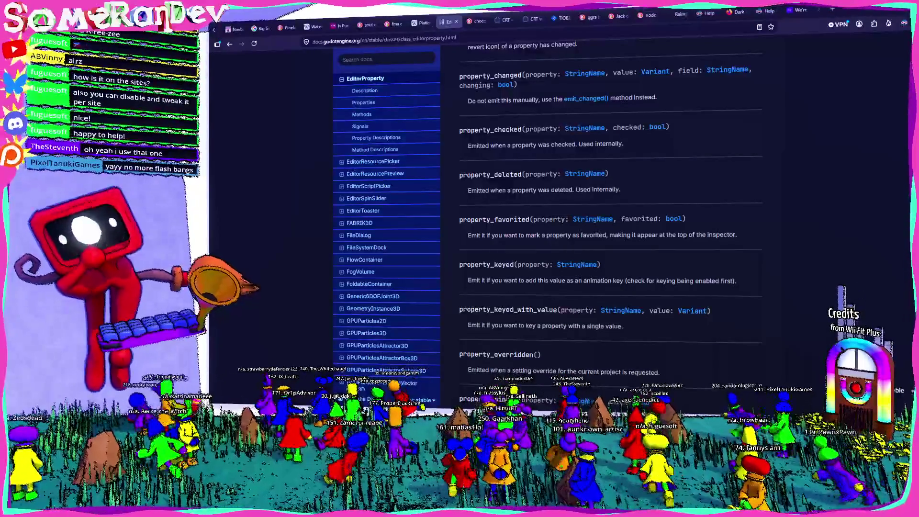
scroll(610, 201, up, 10)
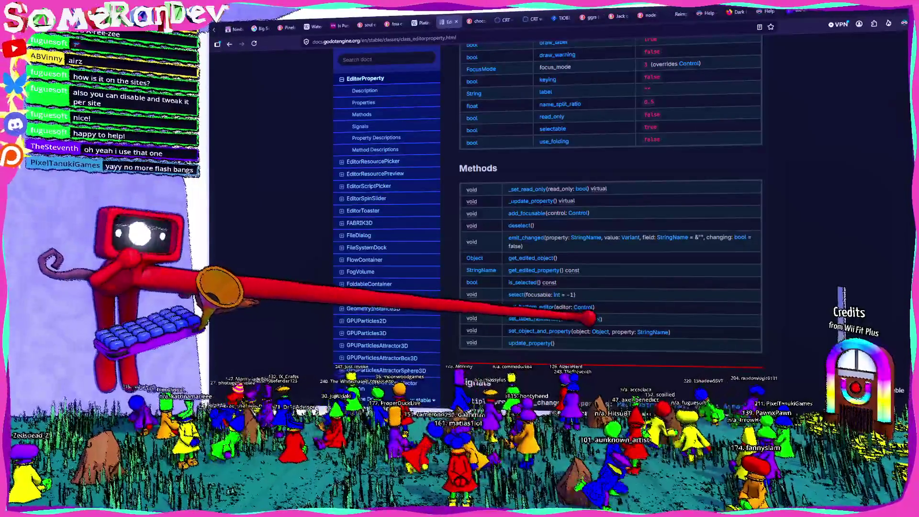
scroll(588, 316, up, 5)
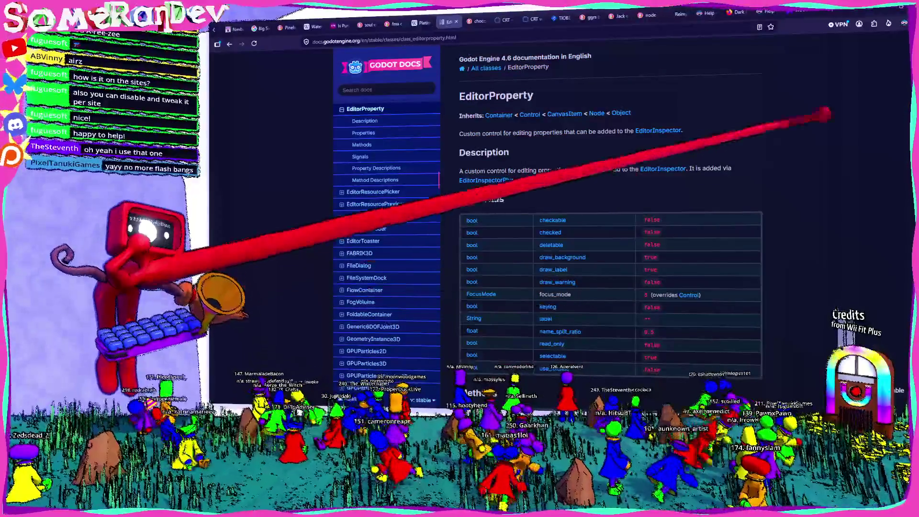
key(alt+Tab)
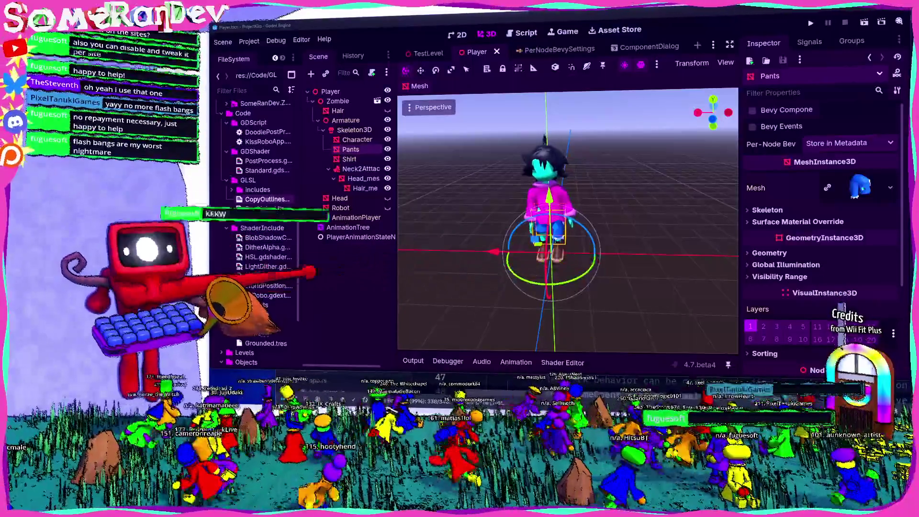
Reselect the Pants node to check its Store in Metadata setting, then bring up TODOs.txt
click(343, 250)
click(350, 149)
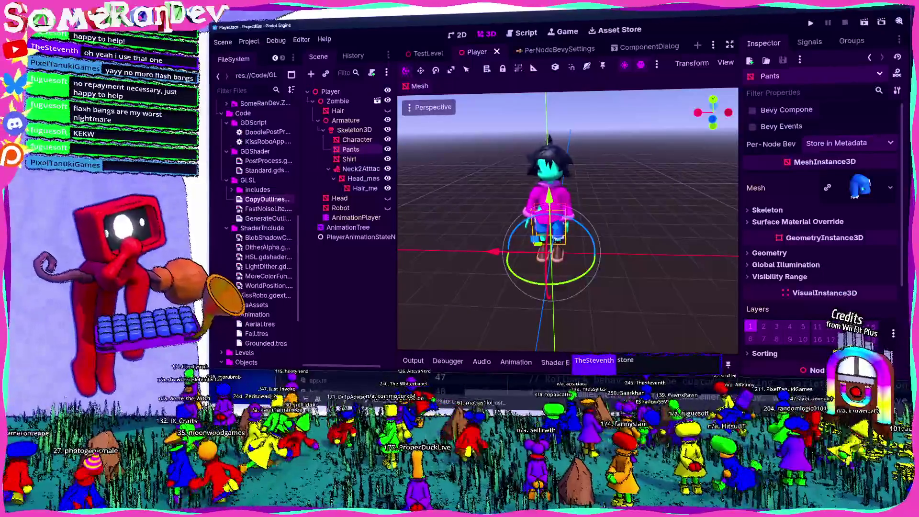
key(alt+Tab)
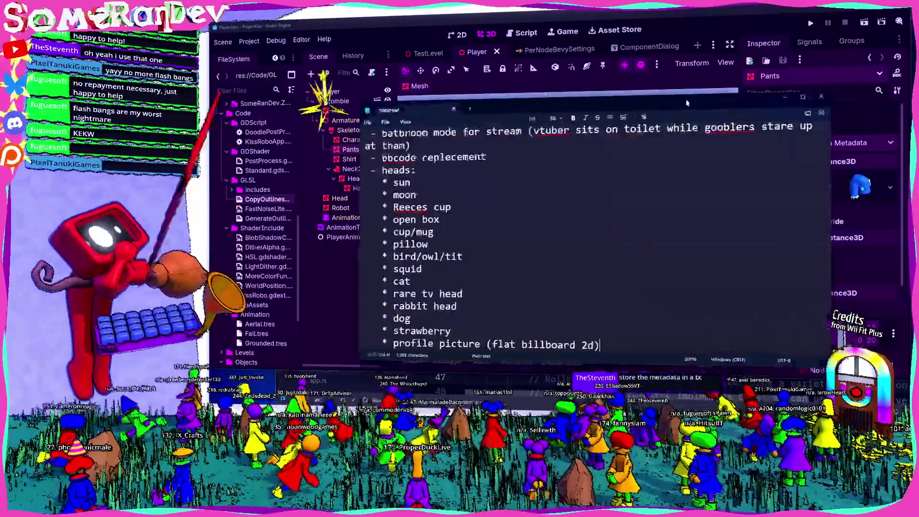
Add a new first TODOs.txt item about delaying too-soon bot messages and refreshing their token
scroll(641, 239, up, 10)
click(421, 142)
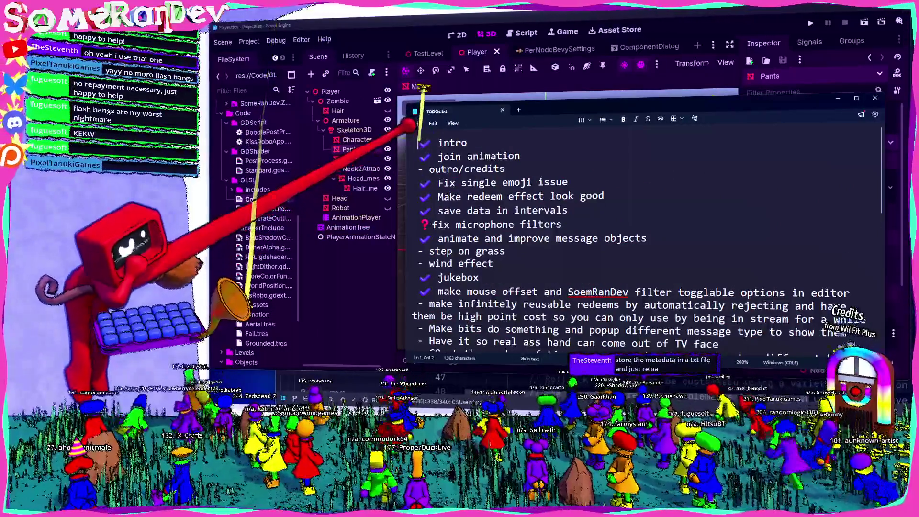
key(Return)
key(Up)
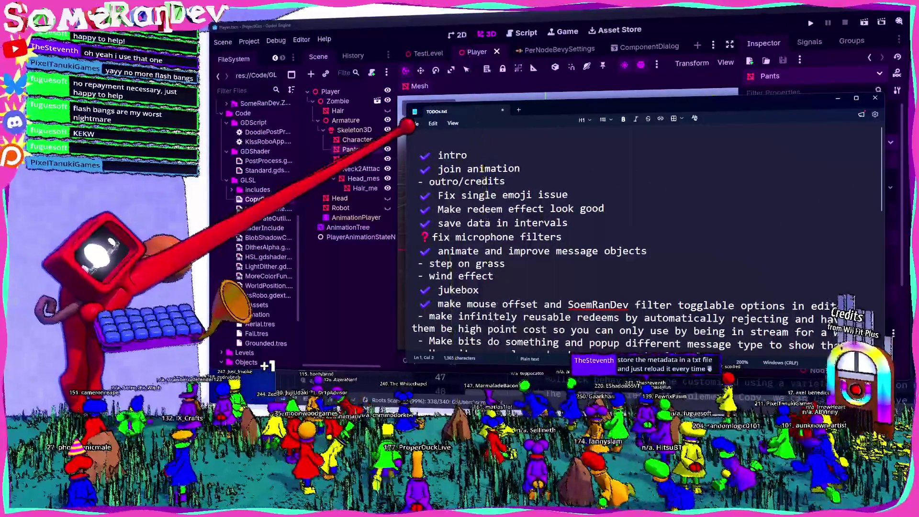
text(fix bot messages so they dela)
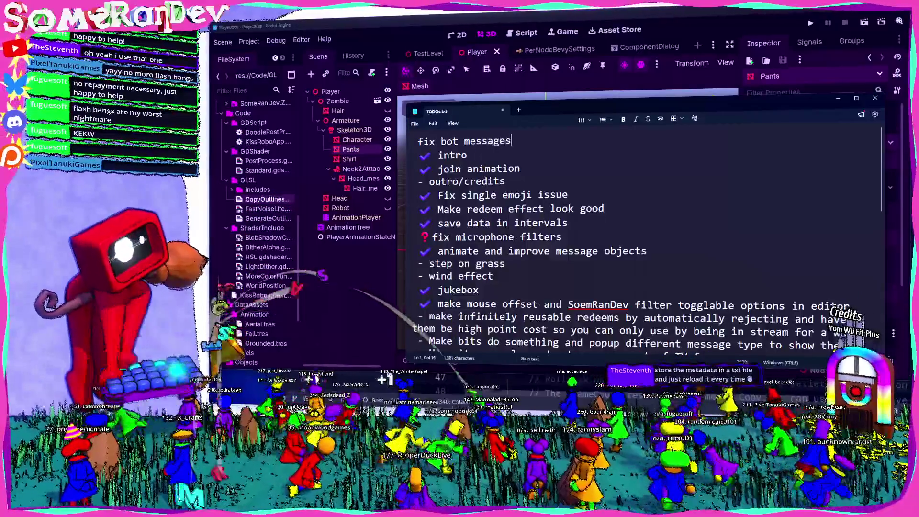
text(y if )
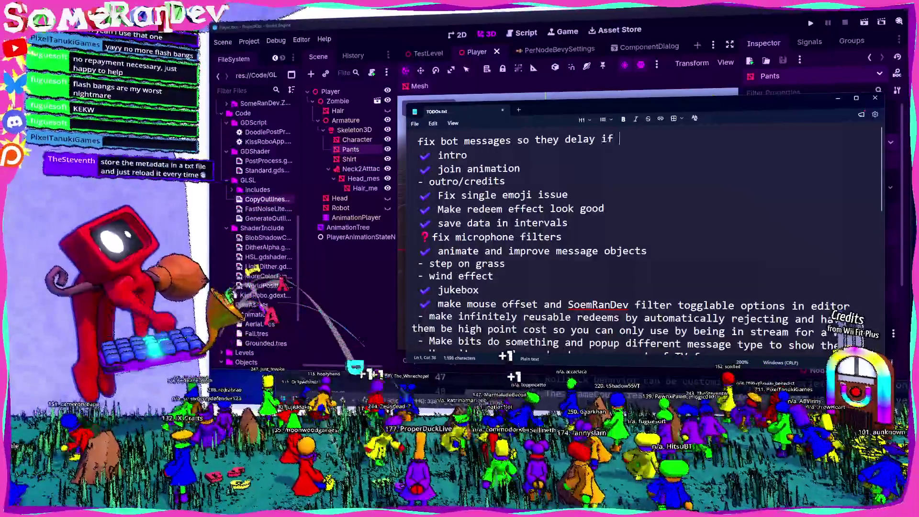
text(they sent a message to)
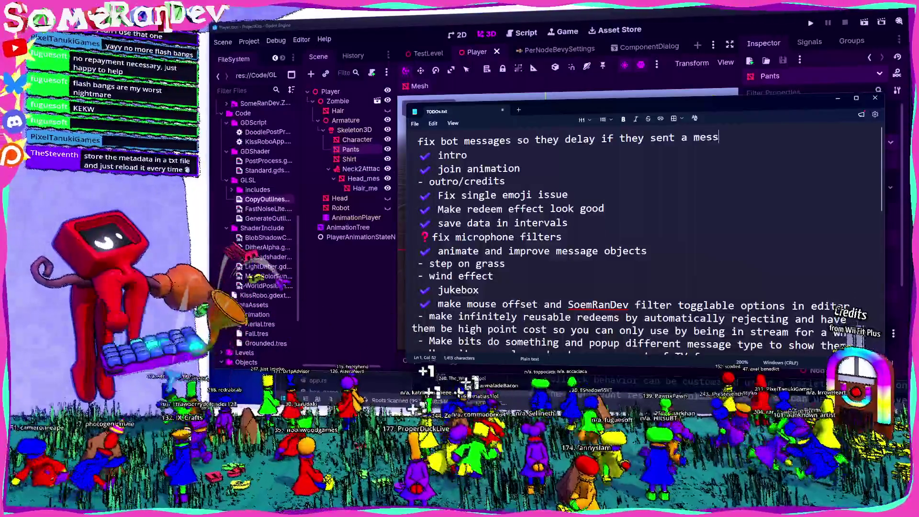
key(BackSpace)
text(o soo)
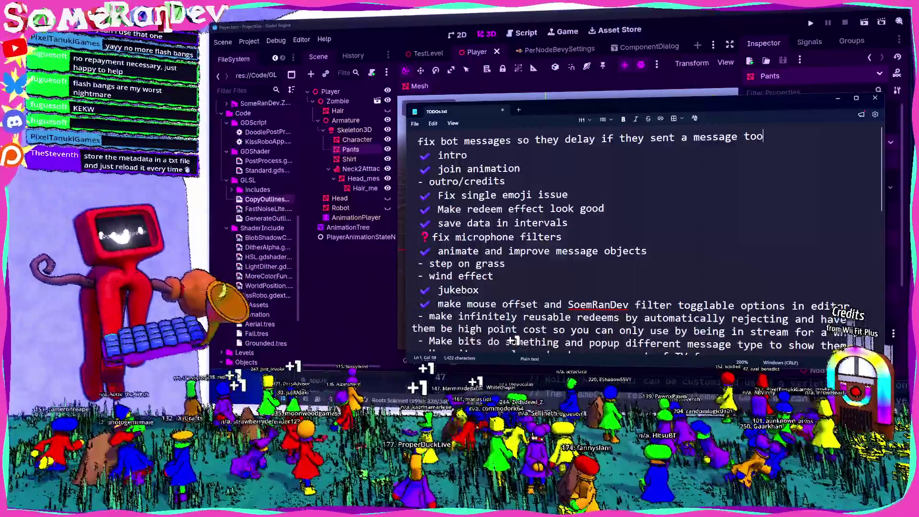
key(BackSpace)
key(BackSpace)
key(BackSpace)
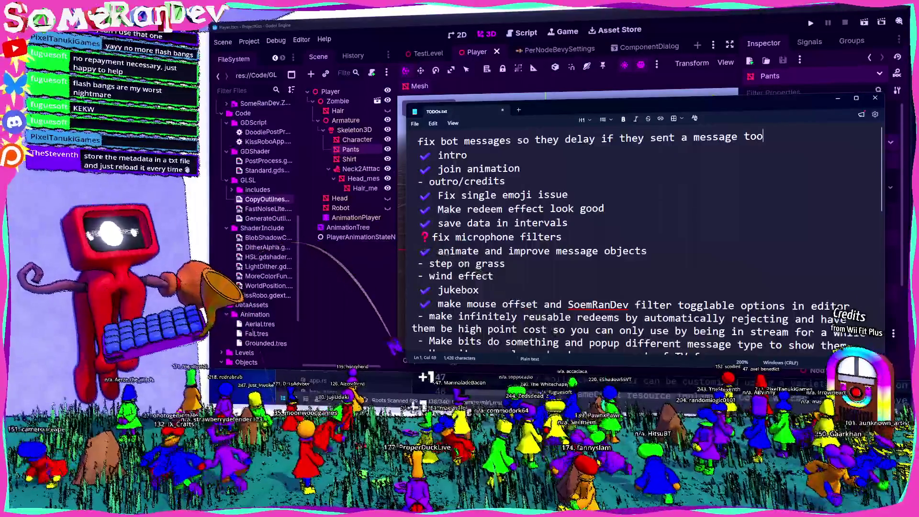
text(j)
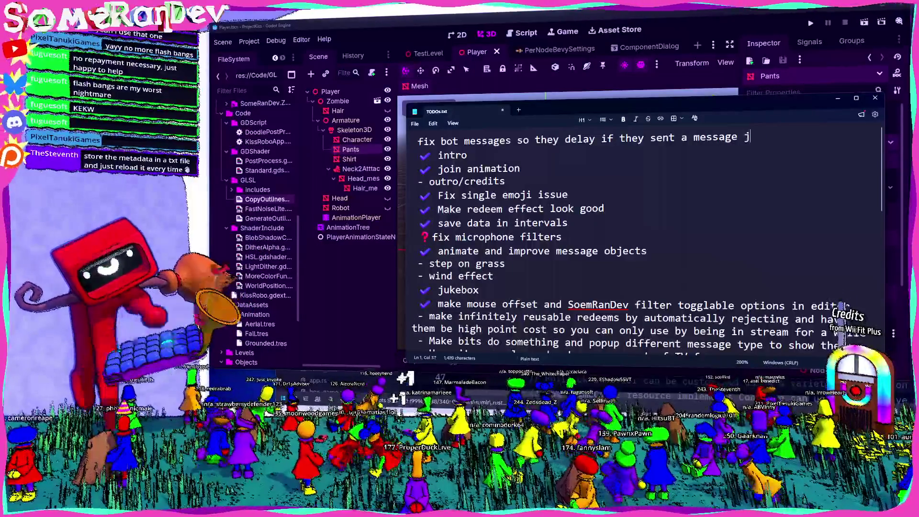
text(ust now AND)
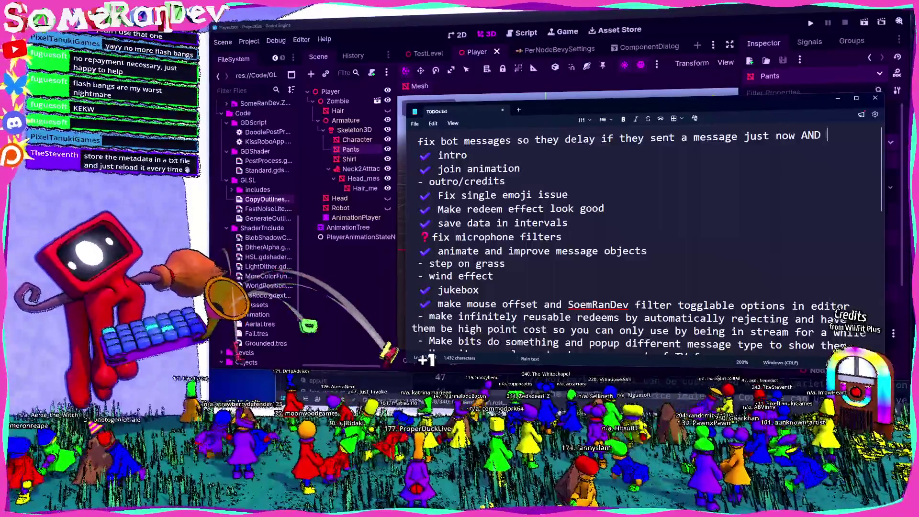
text( have it so they refresh their)
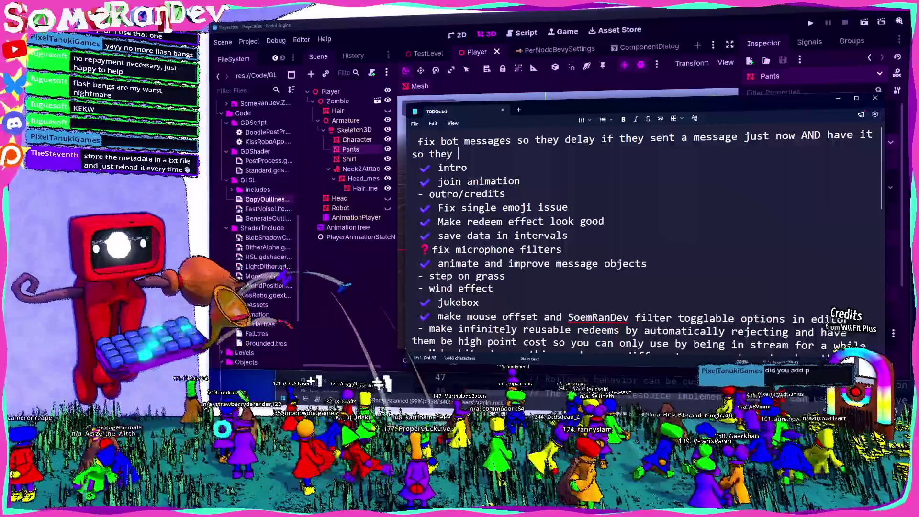
text( tok)
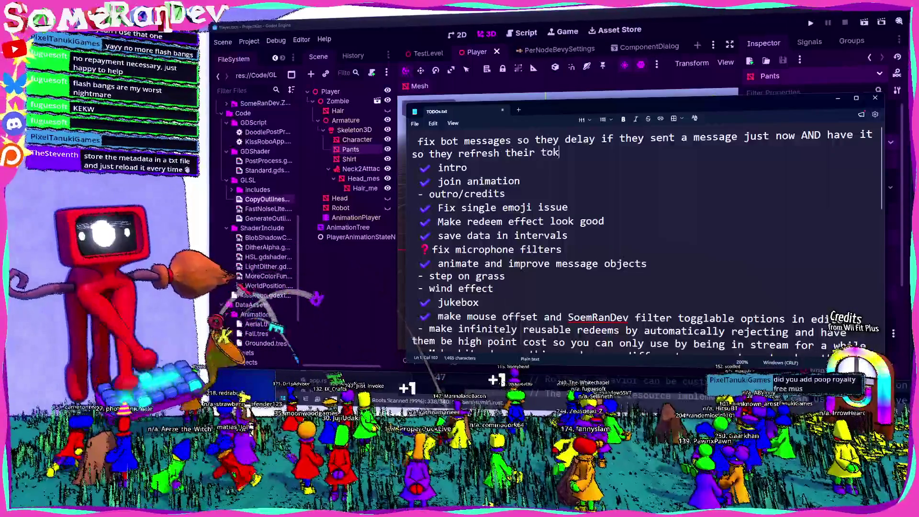
text(en if needed)
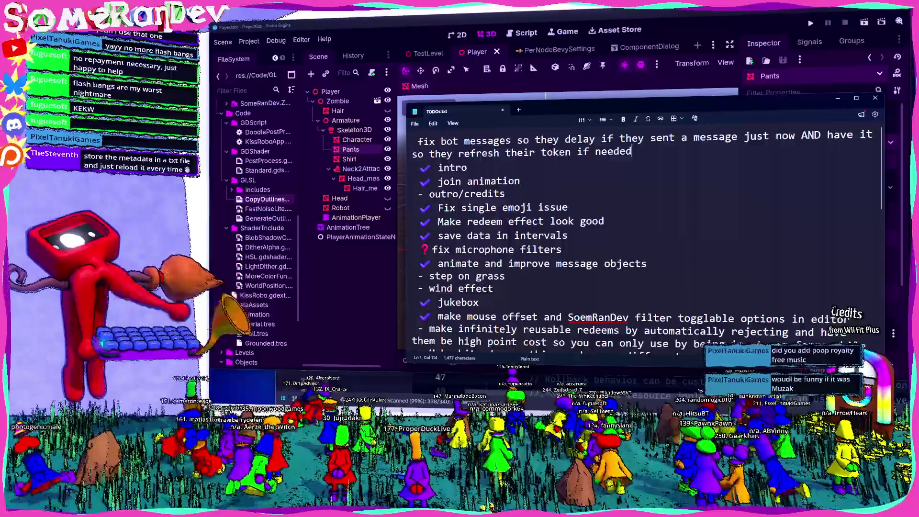
key(alt+Tab)
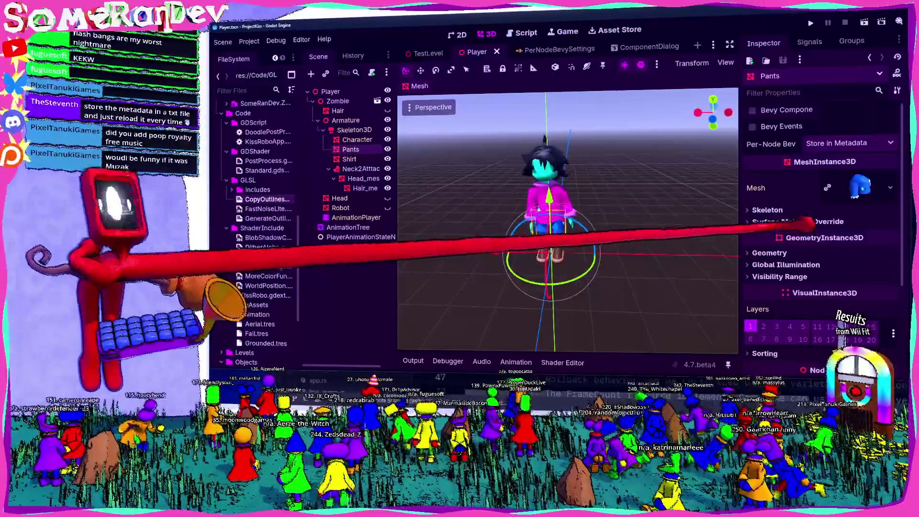
Keep Store in Metadata as Pants' per-node Bevy storage and reselect Pants
click(842, 143)
click(837, 154)
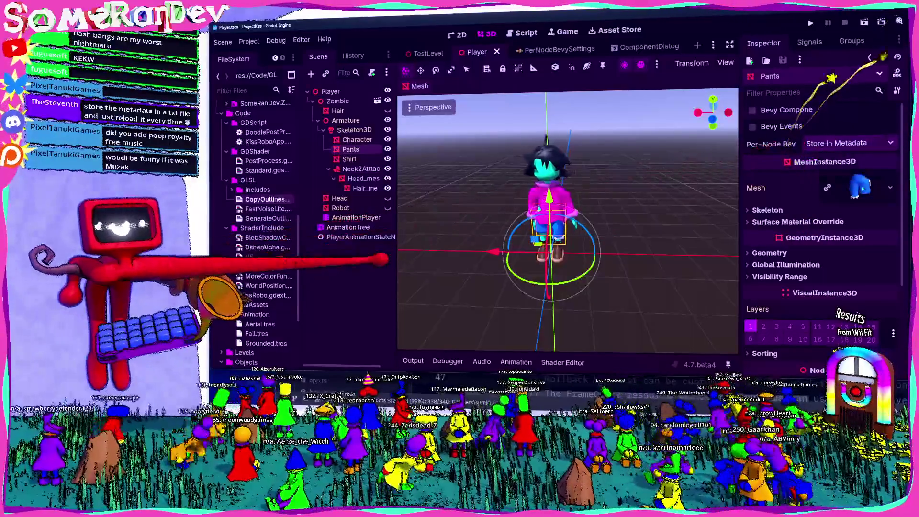
click(359, 258)
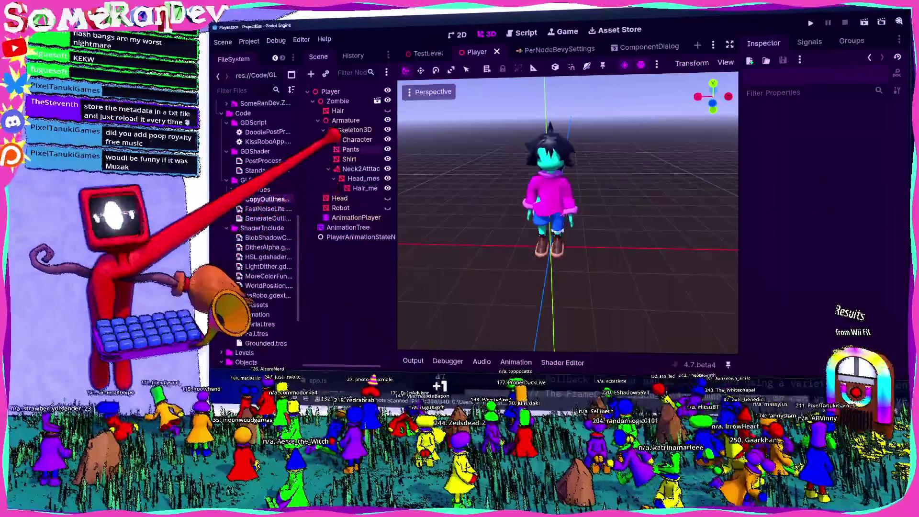
click(343, 149)
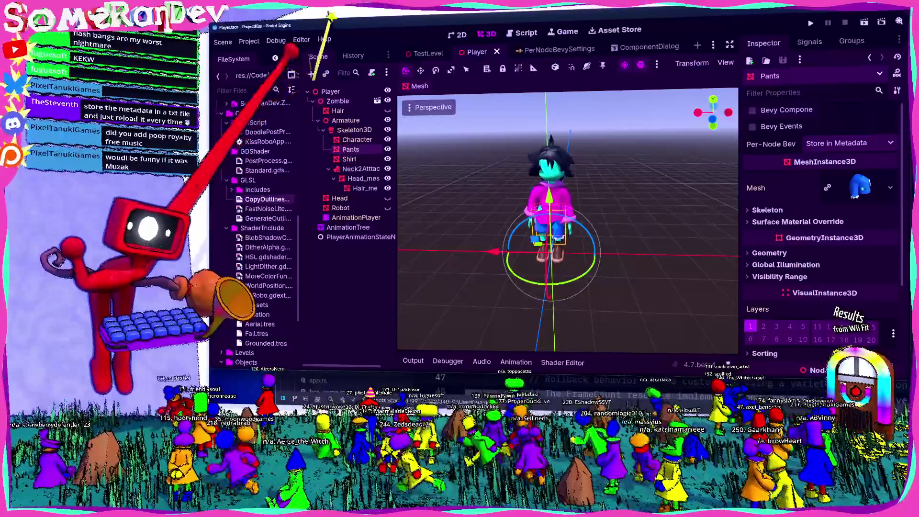
Add a plain Node as a child of Pants and save the Player scene
key(ctrl+a)
text(node)
key(Return)
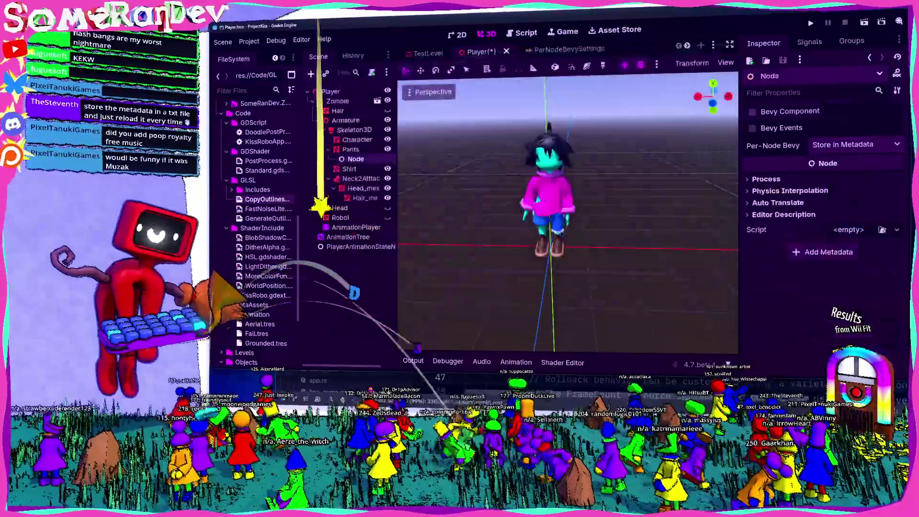
key(alt+Tab)
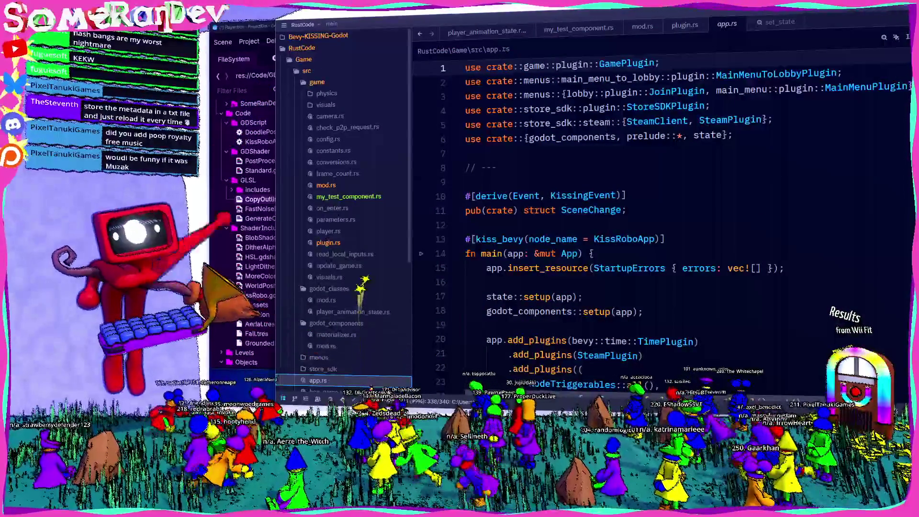
key(alt+Tab)
key(ctrl+s)
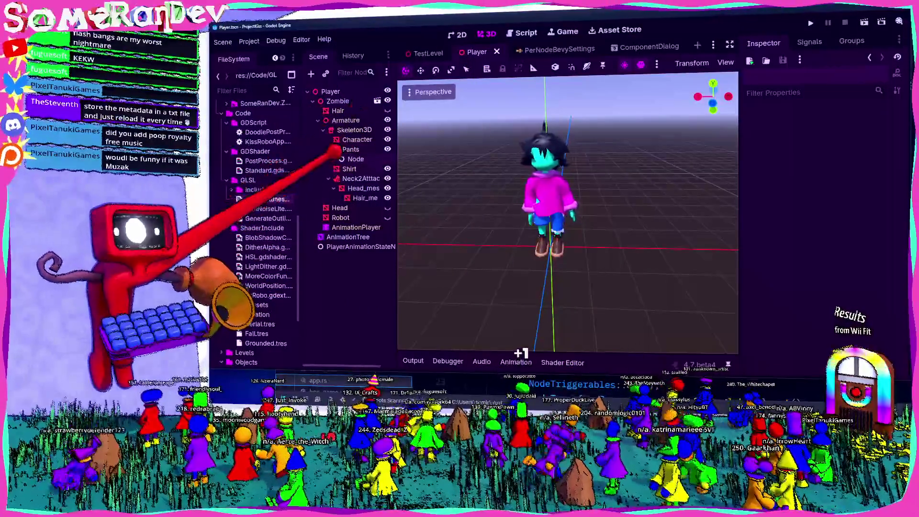
Rename the new Node under Pants to BevyData
click(356, 159)
text(BevyData)
key(Return)
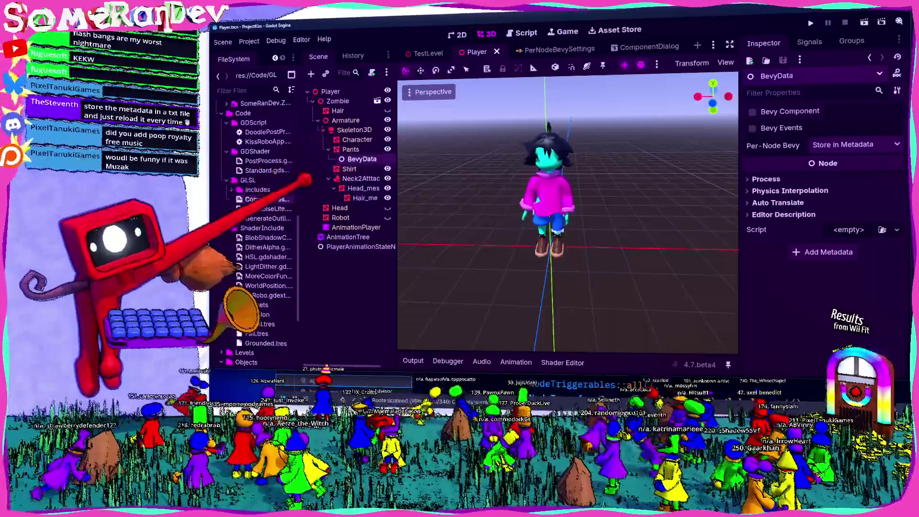
Reimport Zombie.blend from the FileSystem dock
click(350, 149)
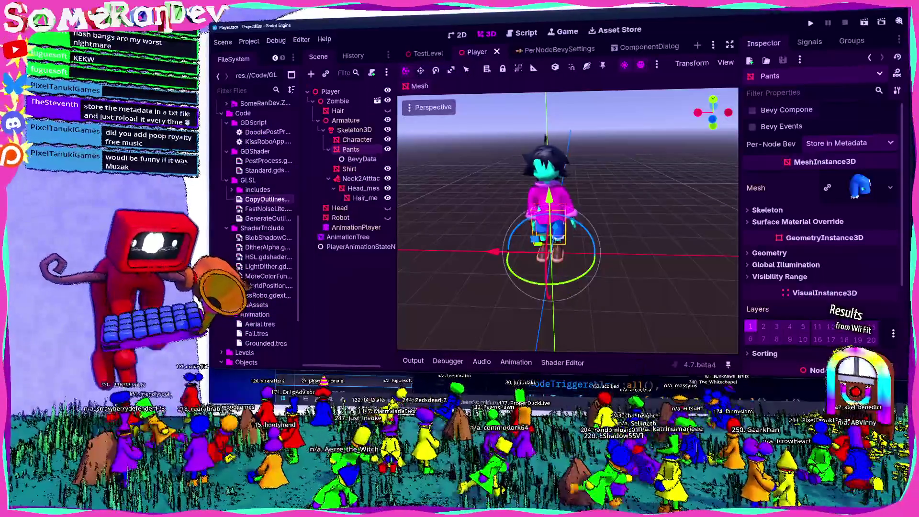
scroll(259, 225, down, 5)
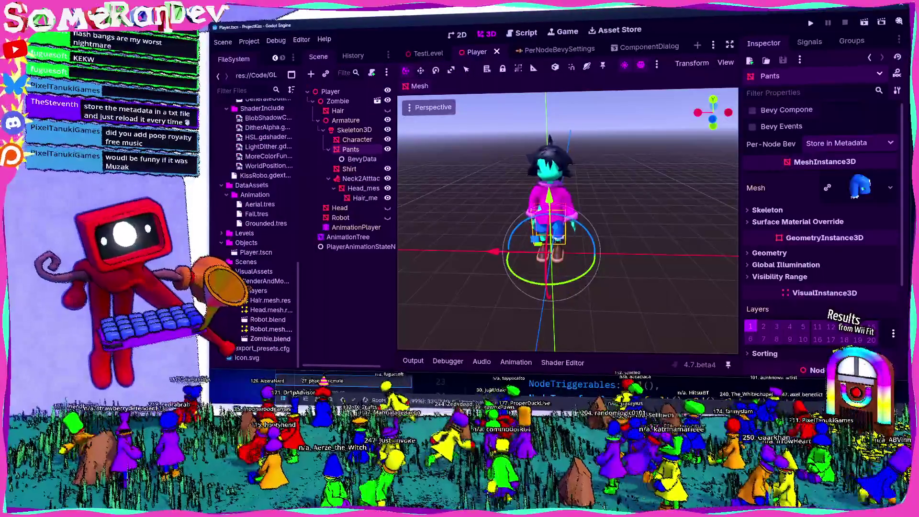
right_click(270, 338)
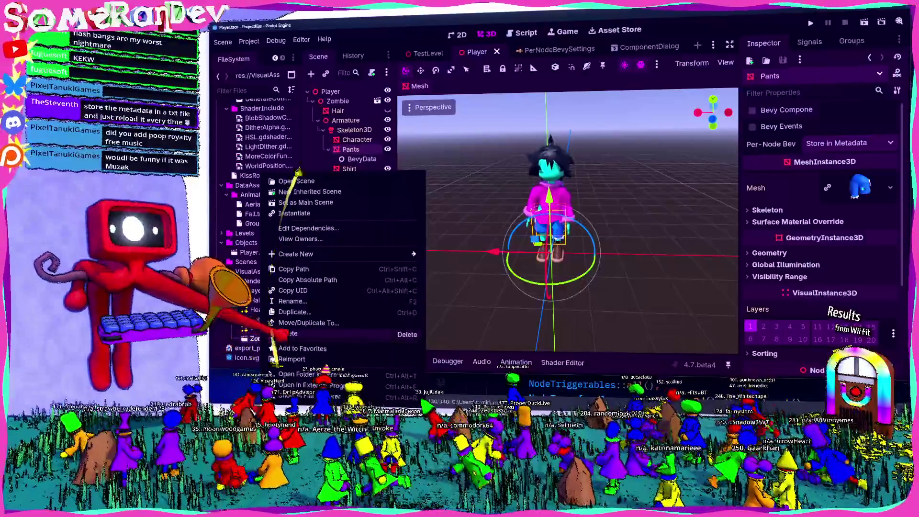
click(307, 333)
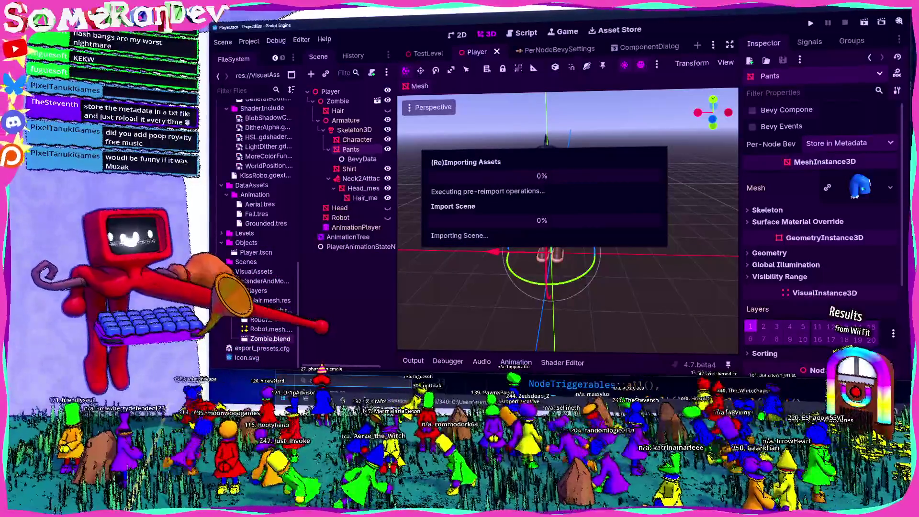
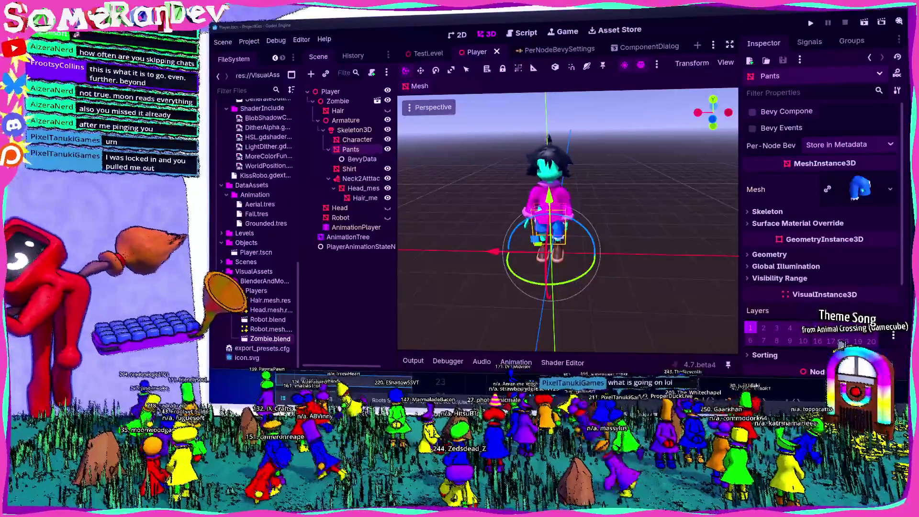
Save the Player scene and inspect the BevyData node's properties in the Inspector
key(ctrl+s)
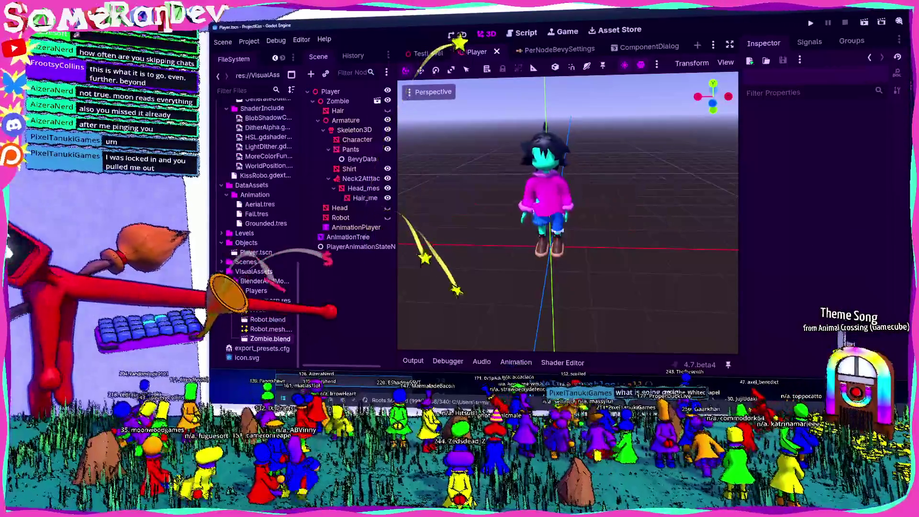
click(356, 159)
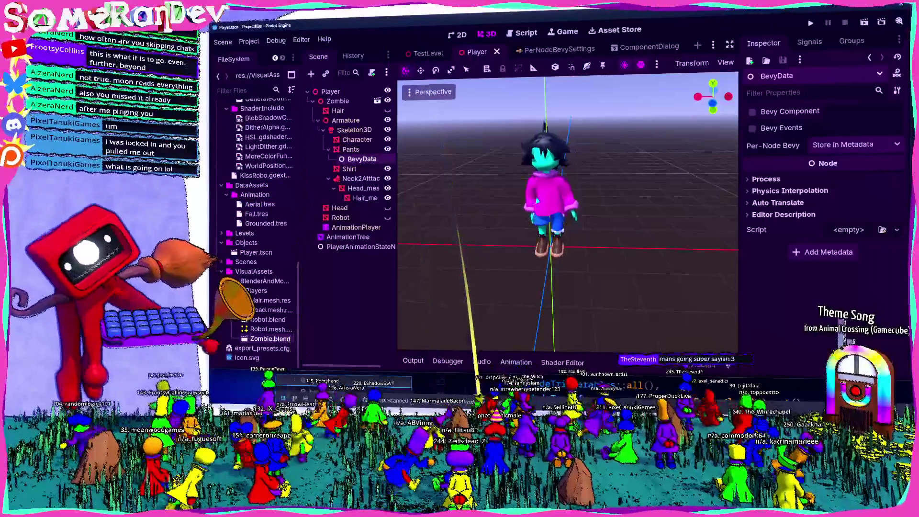
right_click(225, 339)
click(239, 397)
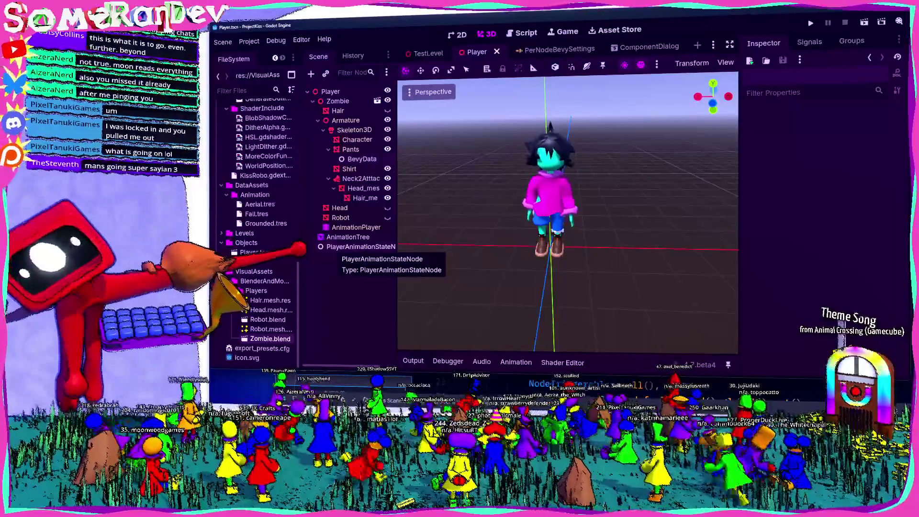
click(362, 159)
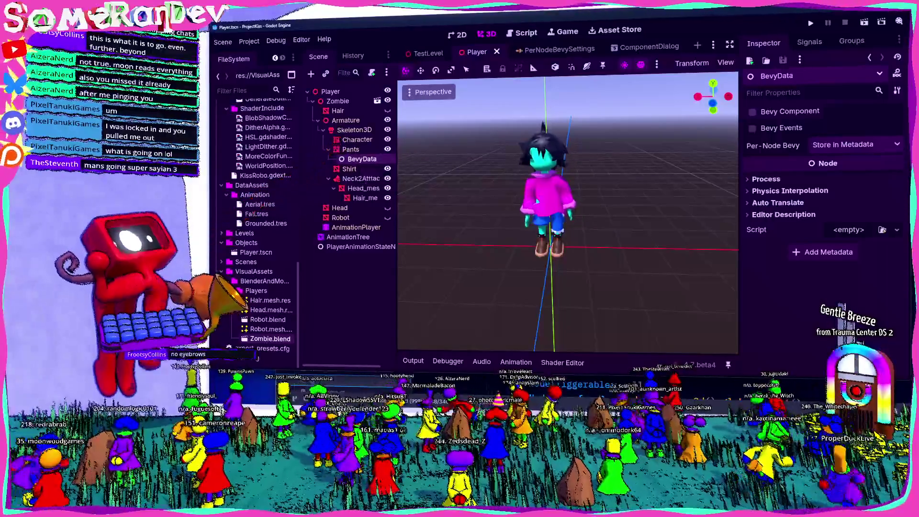
In a new Firefox tab, search DuckDuckGo for 'ssj3' and show image results
key(alt+Tab)
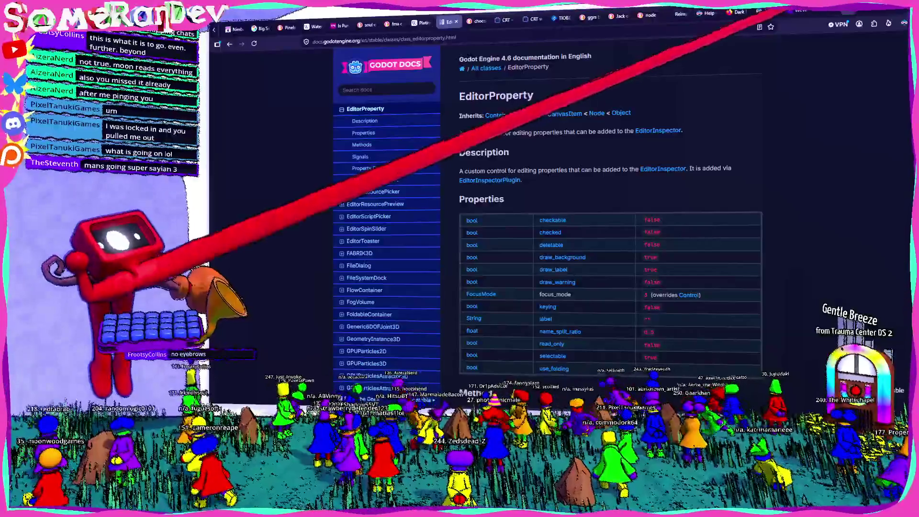
key(ctrl+t)
text(ssj3)
key(Return)
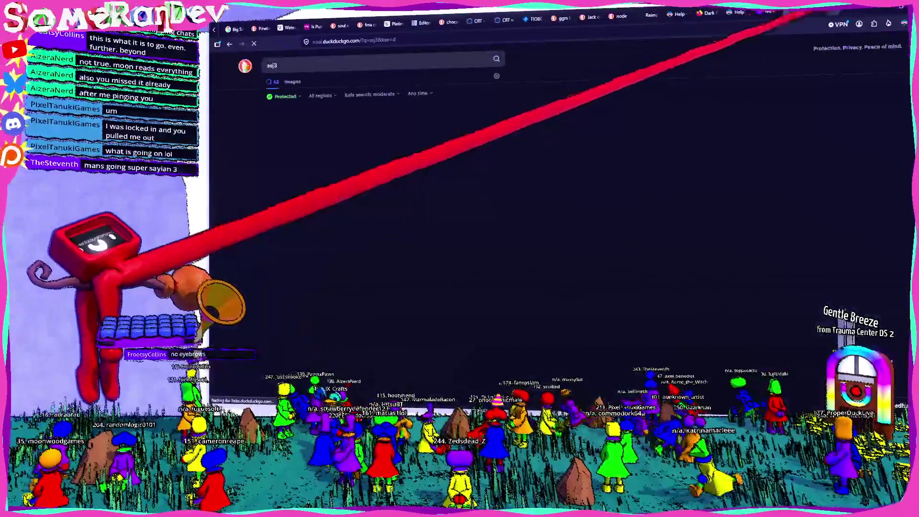
click(292, 82)
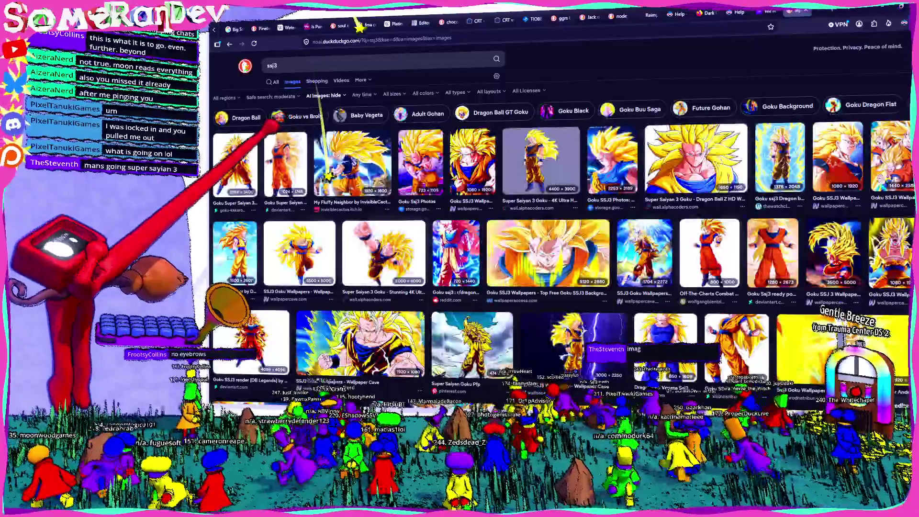
Preview several Goku images, ending on the Goku Ssj3 Photos image, then return to Godot
click(345, 120)
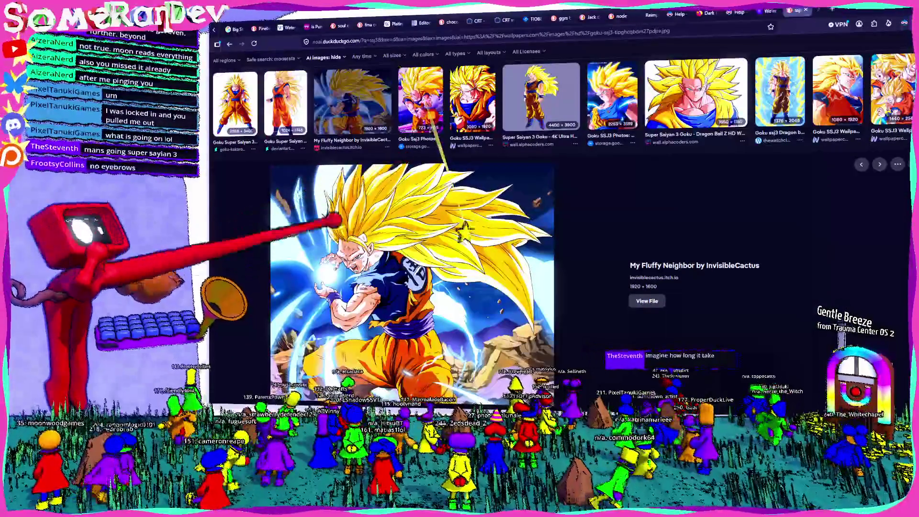
click(282, 103)
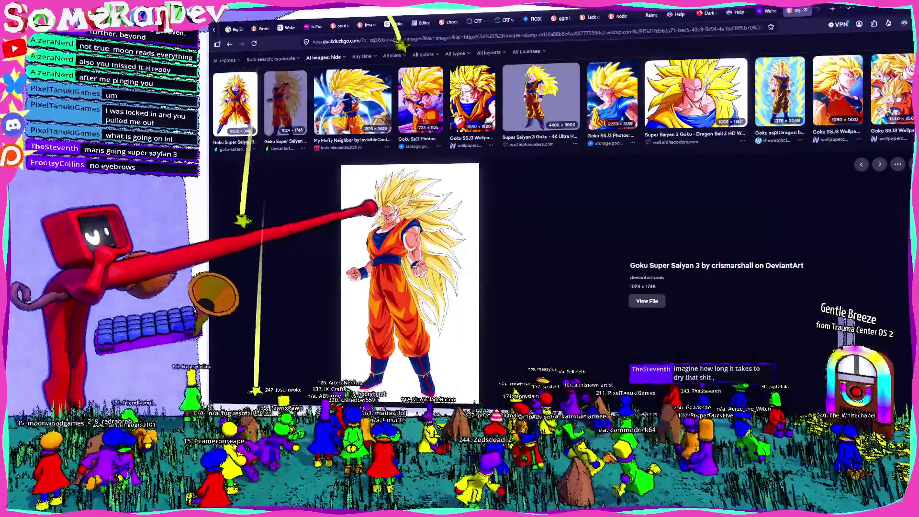
key(Left)
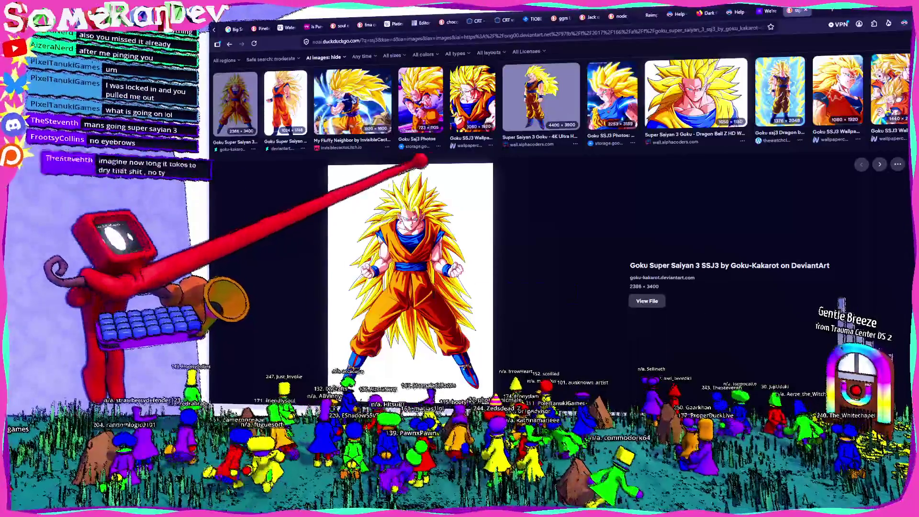
click(358, 90)
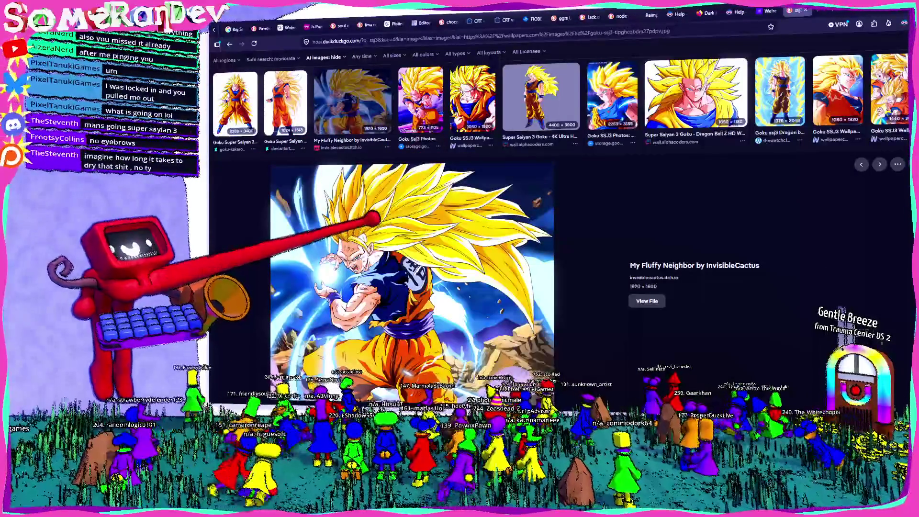
scroll(551, 239, down, 2)
scroll(551, 239, up, 4)
click(408, 139)
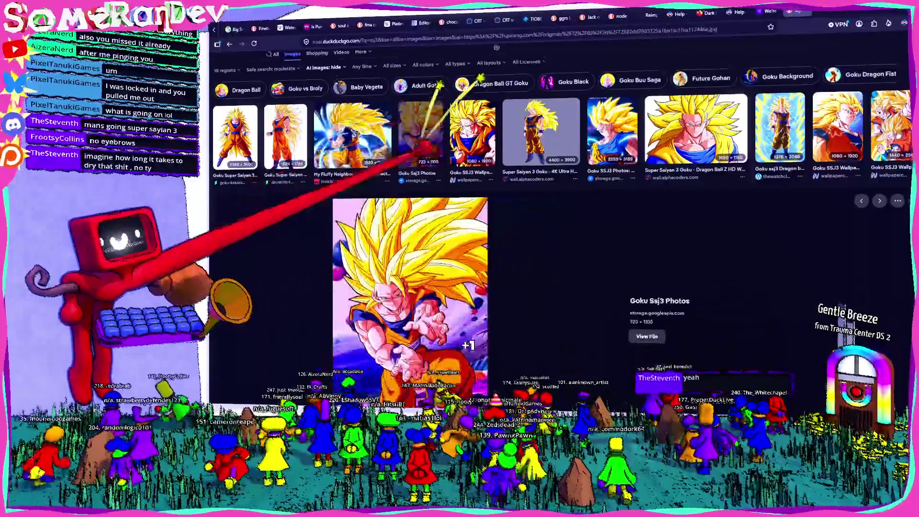
scroll(416, 134, down, 2)
key(alt+Tab)
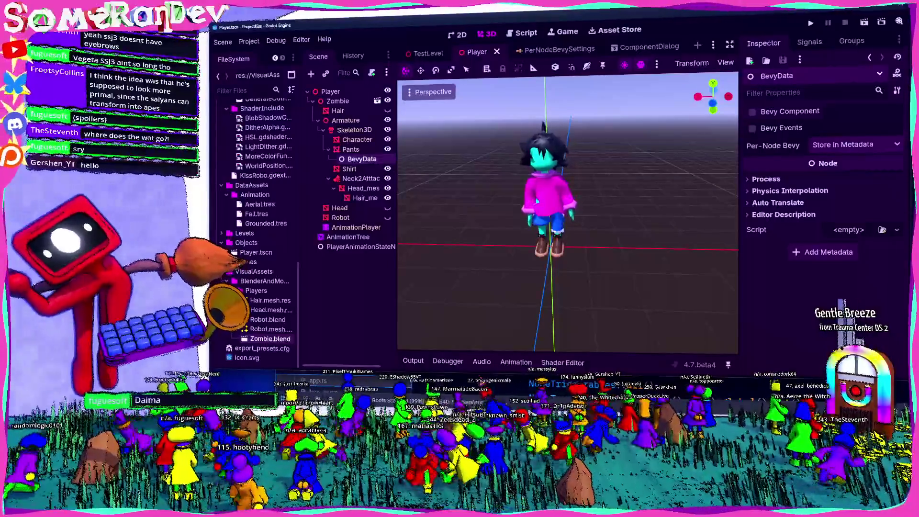
Clear the node selection and launch the project to test it
click(342, 268)
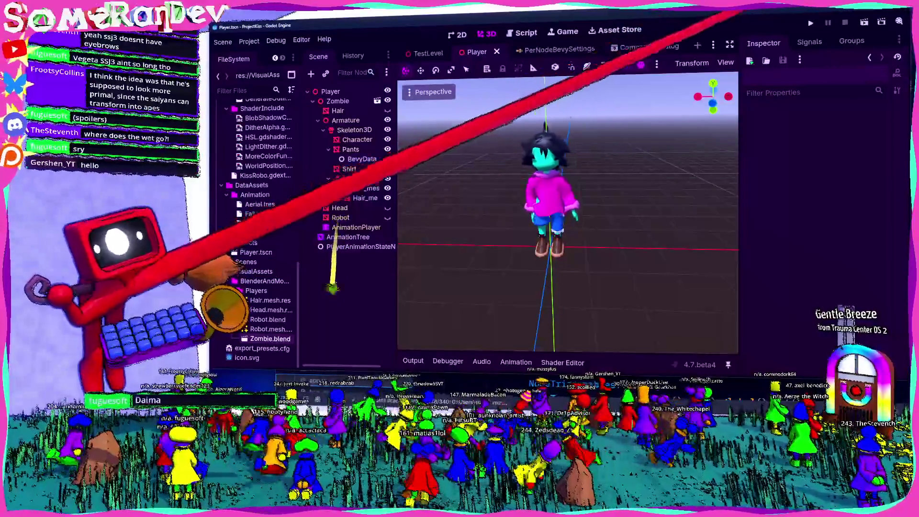
click(811, 21)
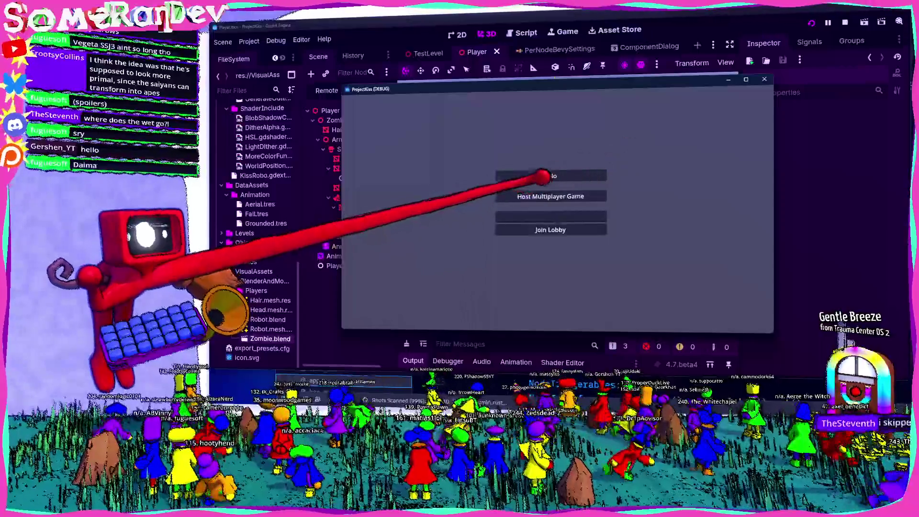
Start the ProjectKiss game, maximize it, walk the character, then shrink the window away
click(541, 174)
click(745, 79)
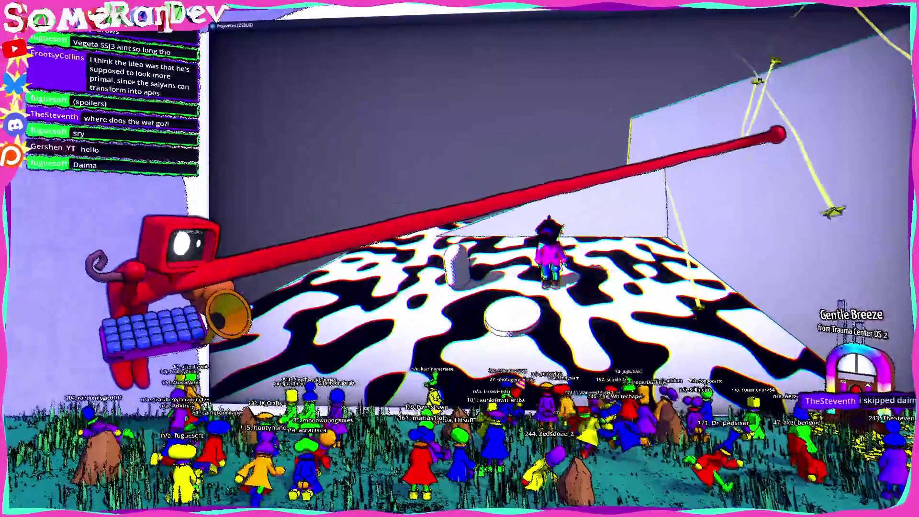
key(a)
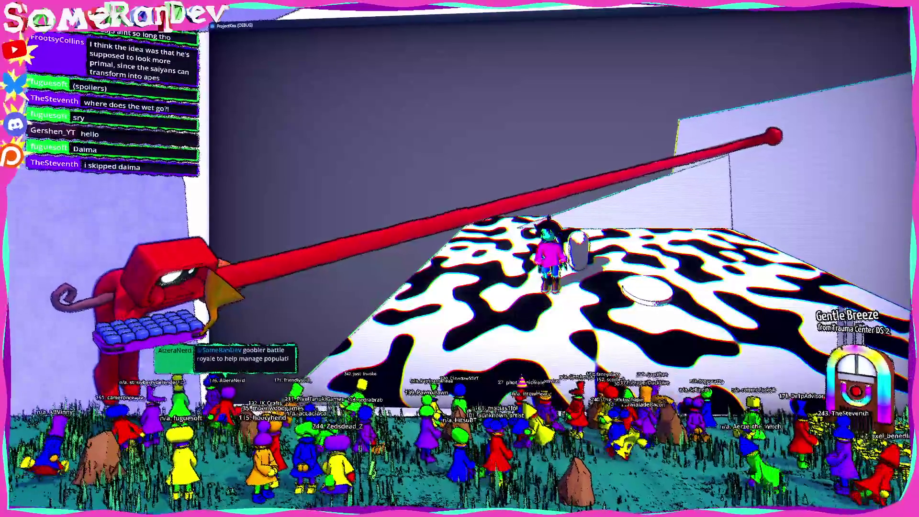
key(super+Down)
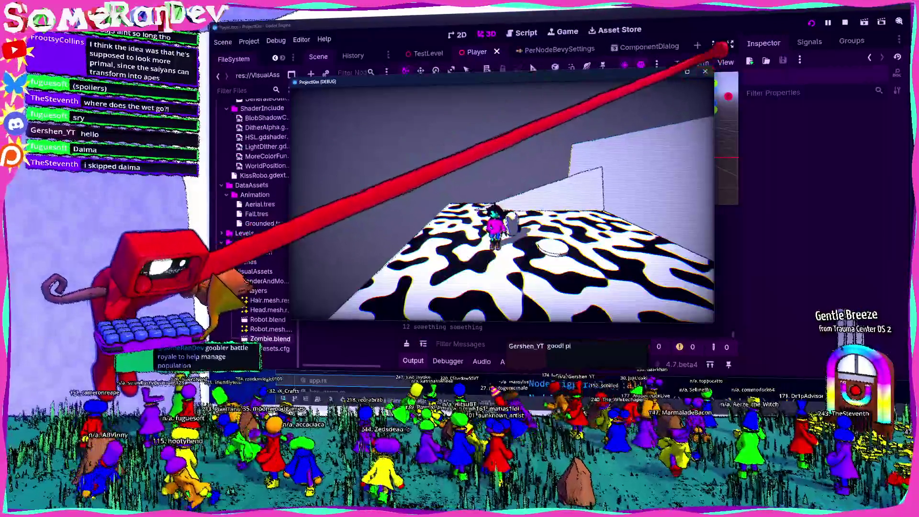
key(super+Down)
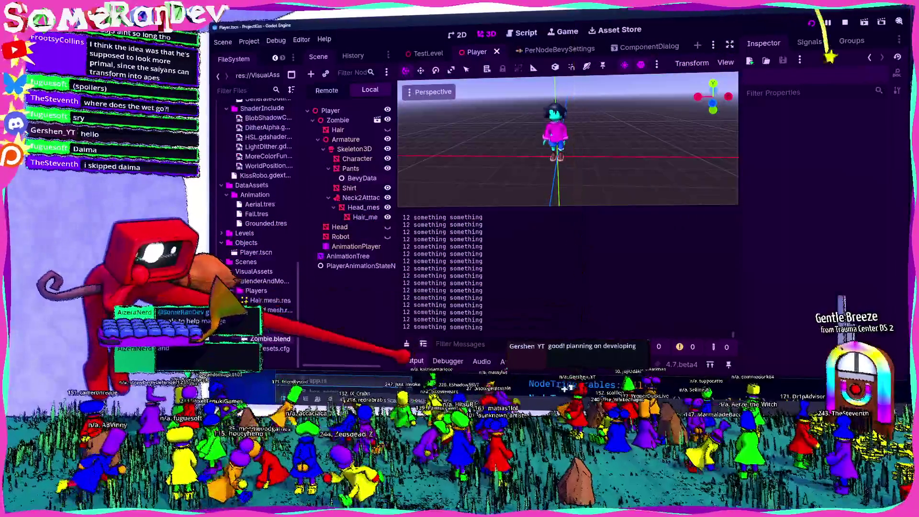
Collapse the output log, stop the running game with F8, and bring up the stream dashboard
click(412, 360)
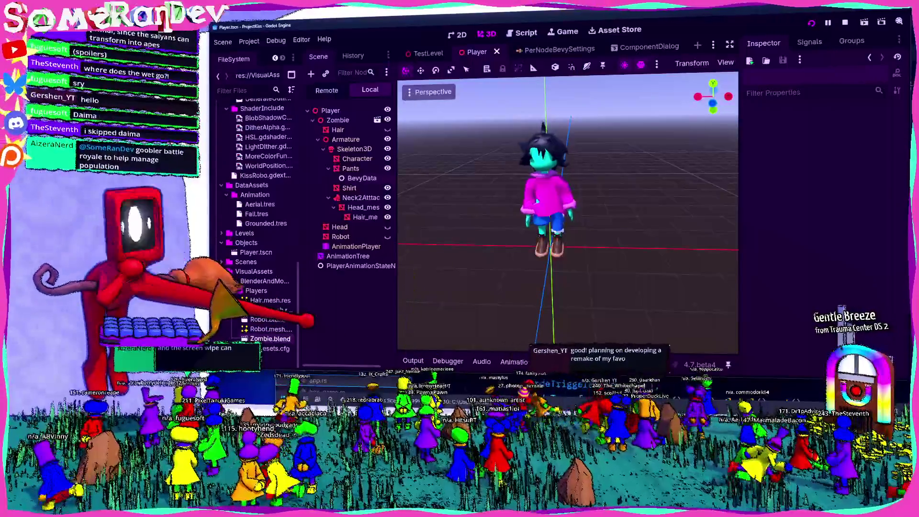
key(F8)
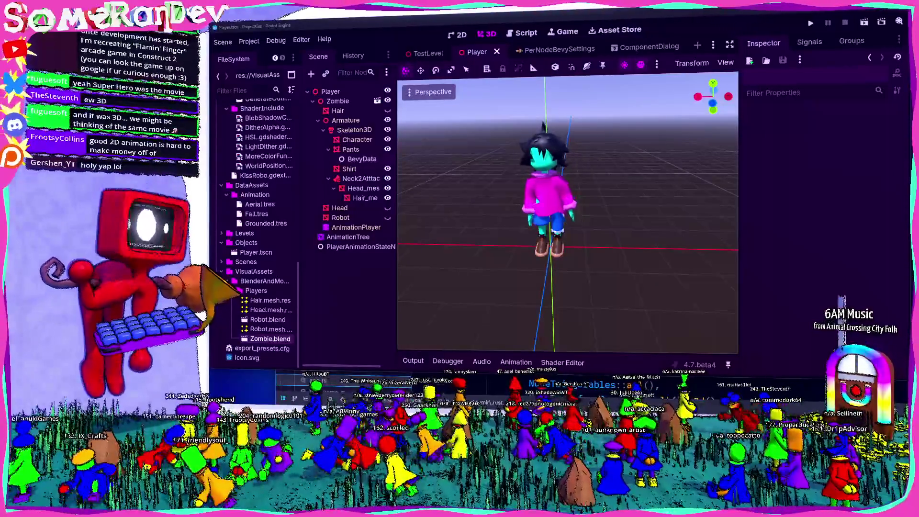
key(alt+Tab)
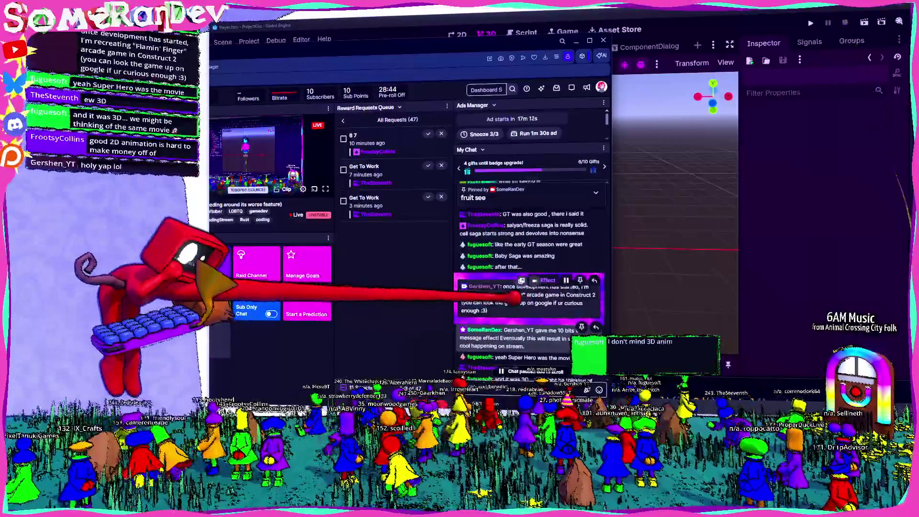
scroll(528, 278, down, 2)
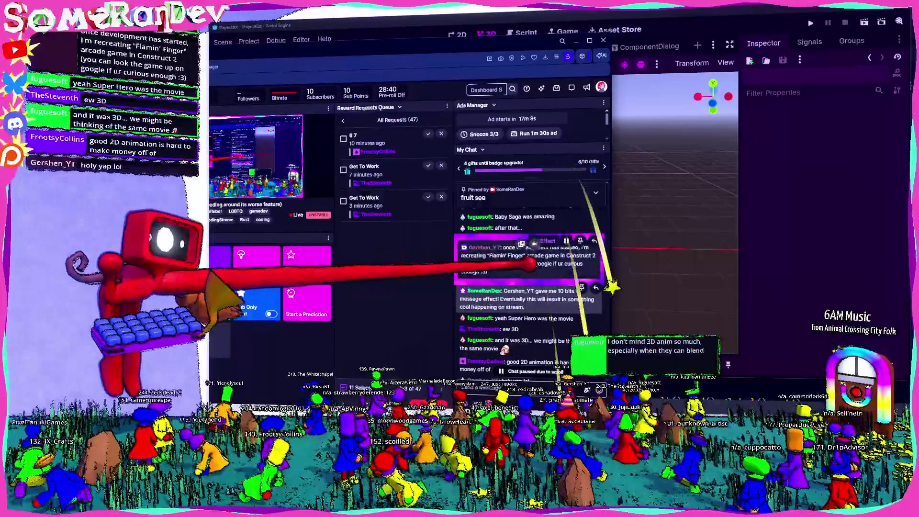
key(alt+Tab)
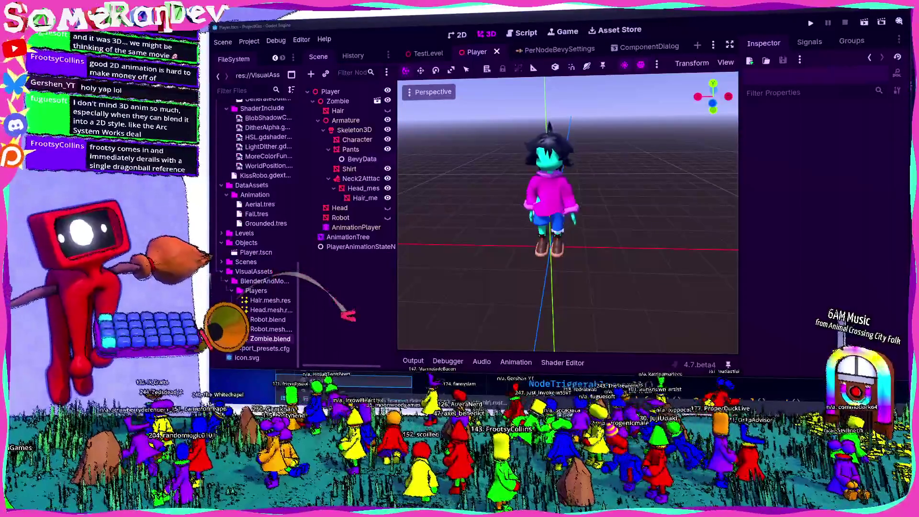
key(alt+Tab)
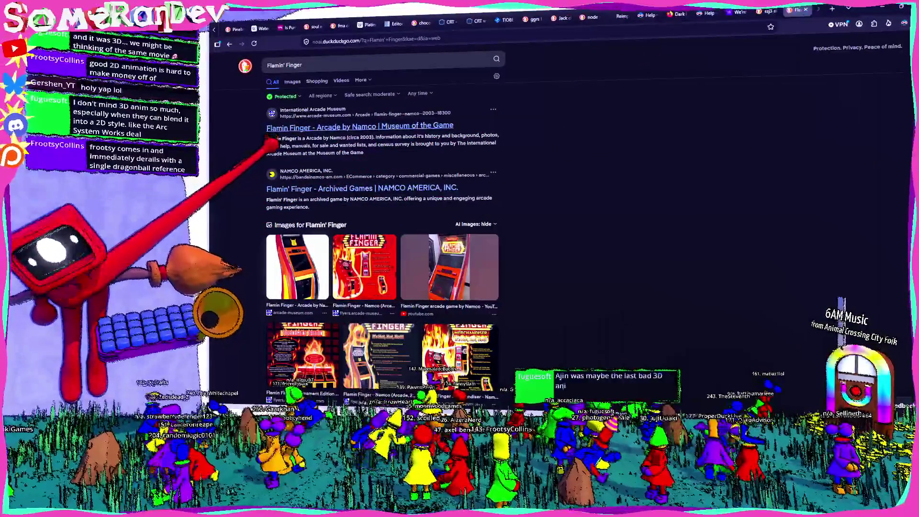
Open the Namco archived-game result, then switch the Flamin' Finger search to image results
click(287, 188)
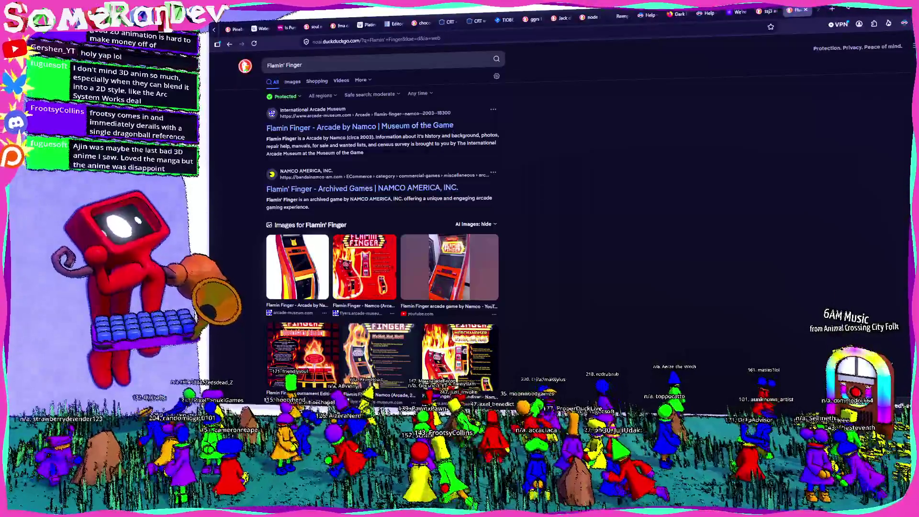
click(292, 81)
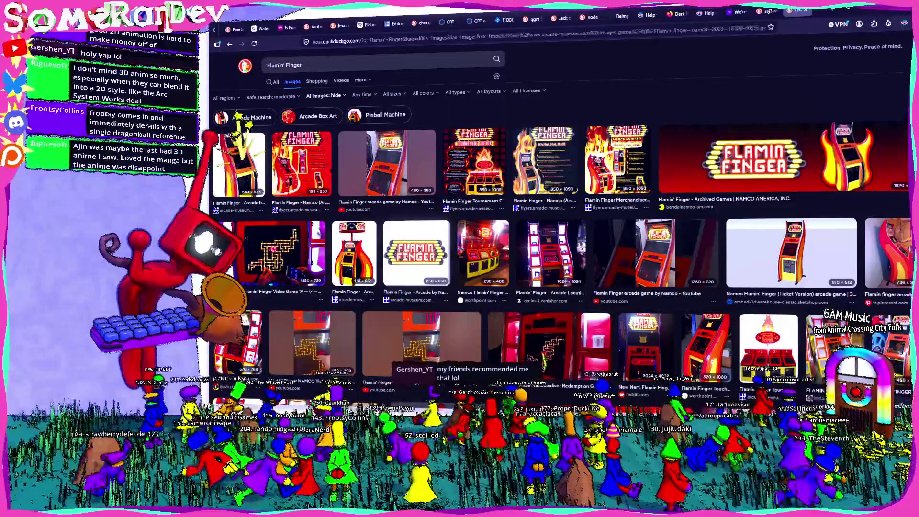
Preview Flamin' Finger images: the YouTube cabinet photo, the arcade-museum flyer and the Merchandiser flyer
click(238, 163)
click(386, 98)
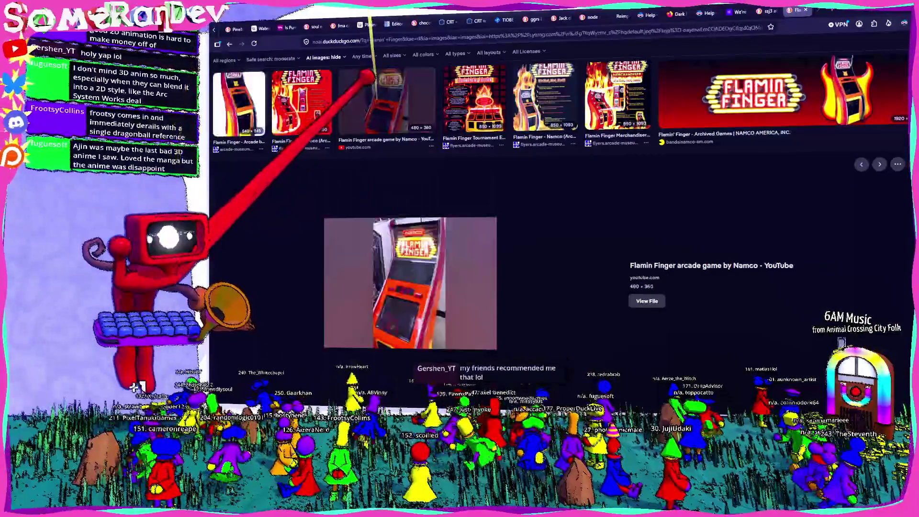
click(301, 101)
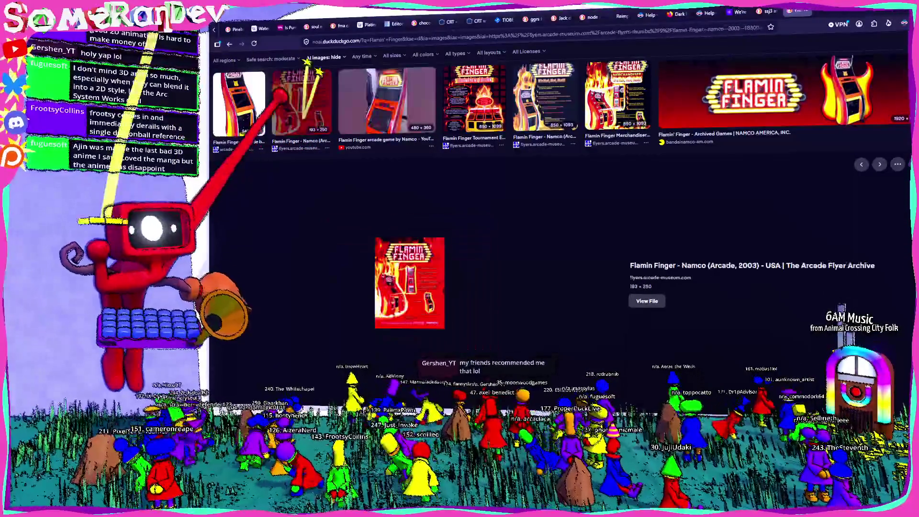
click(385, 98)
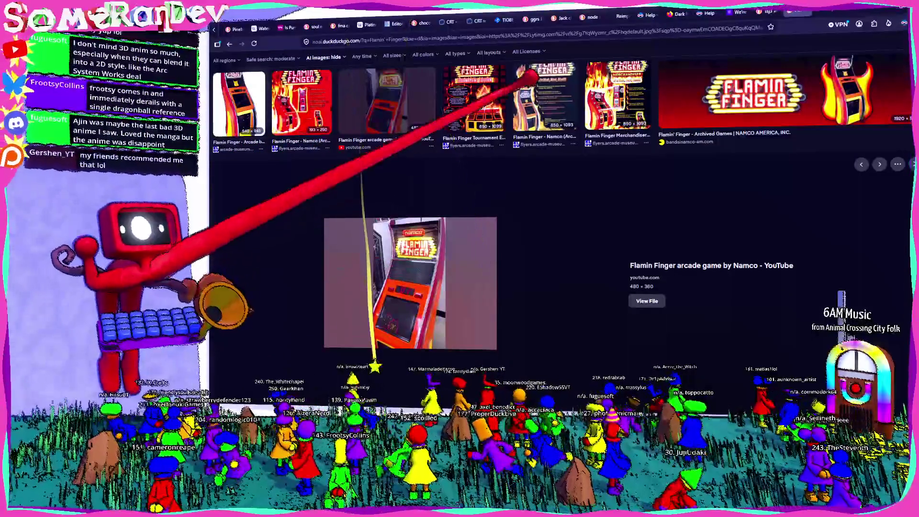
click(617, 96)
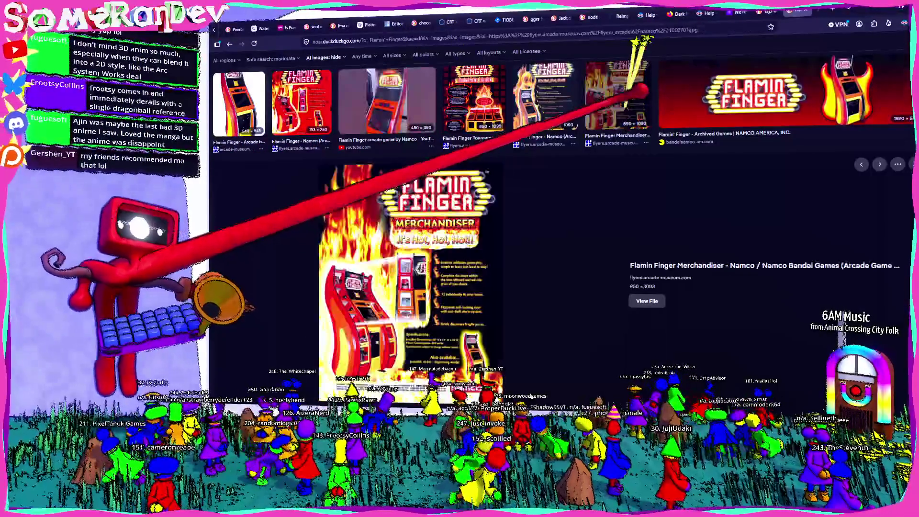
Browse further images, preview the Playing Arcade Flamin' Finger gameplay image and open its video
scroll(784, 64, down, 3)
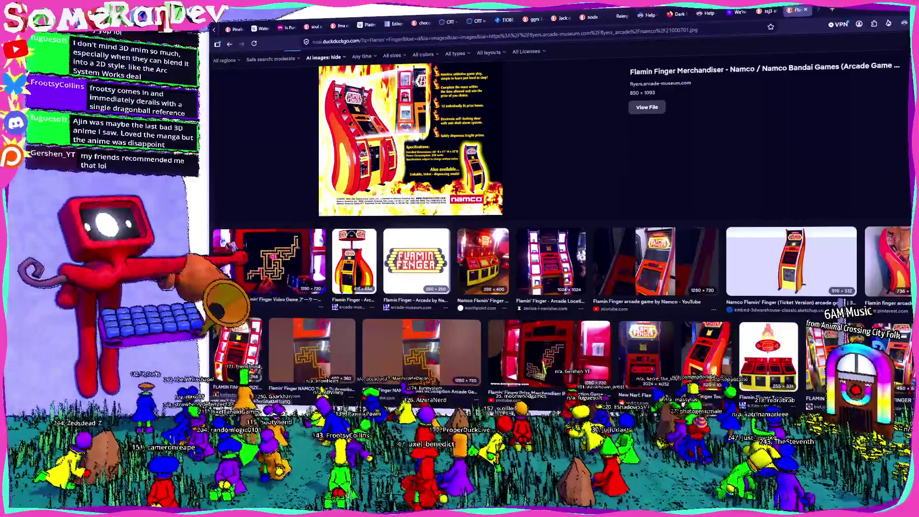
scroll(550, 200, down, 1)
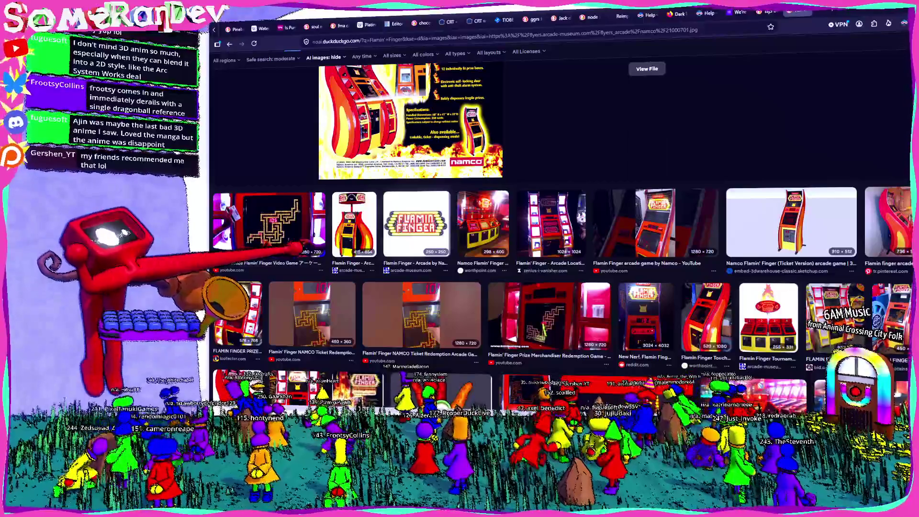
scroll(354, 264, down, 2)
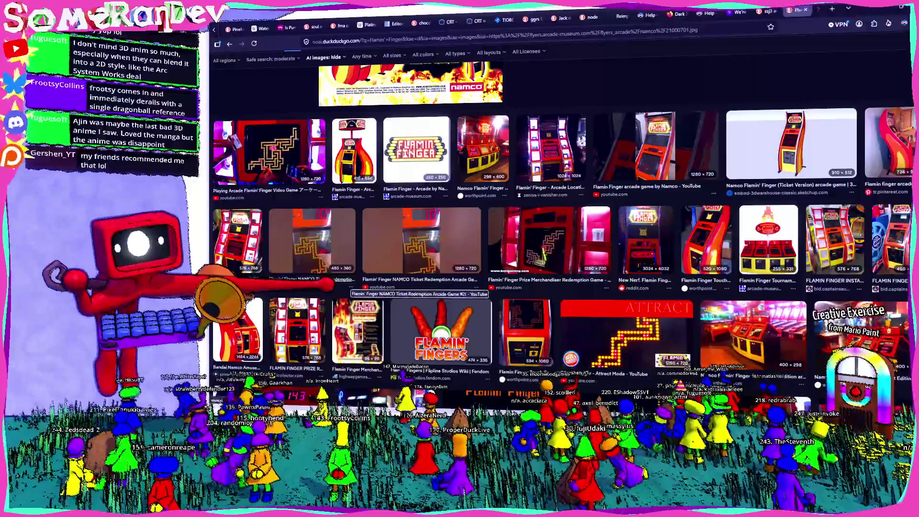
scroll(354, 290, up, 4)
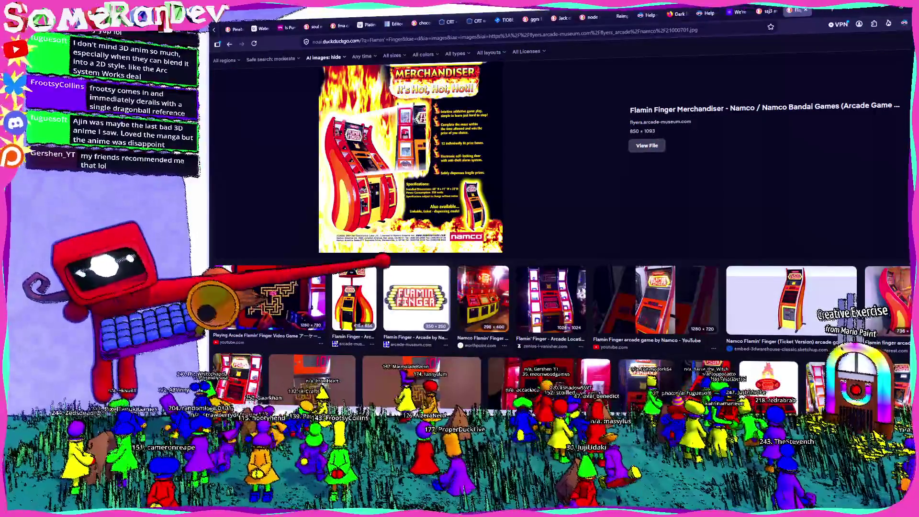
scroll(404, 276, up, 5)
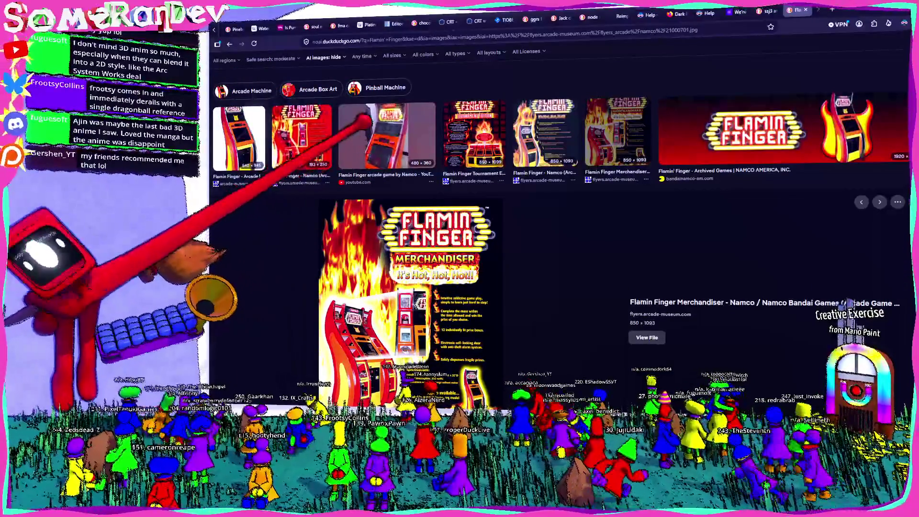
click(386, 136)
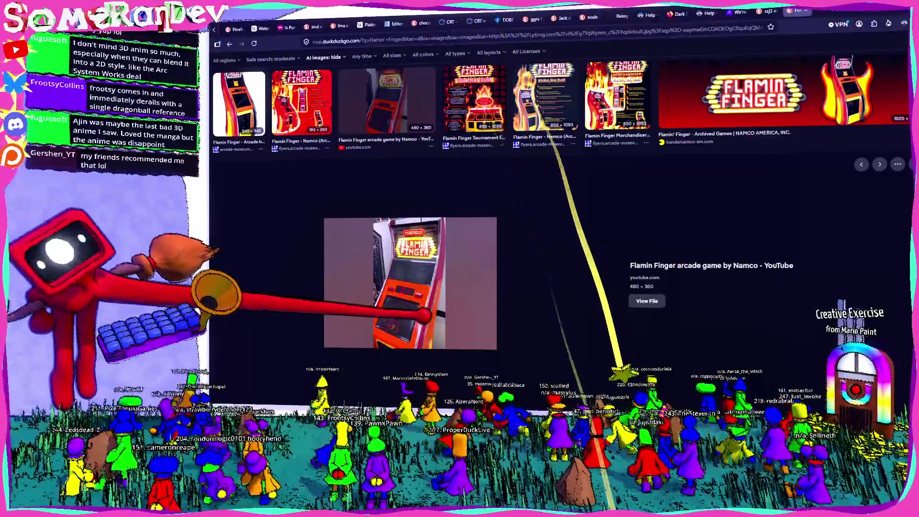
scroll(551, 215, down, 5)
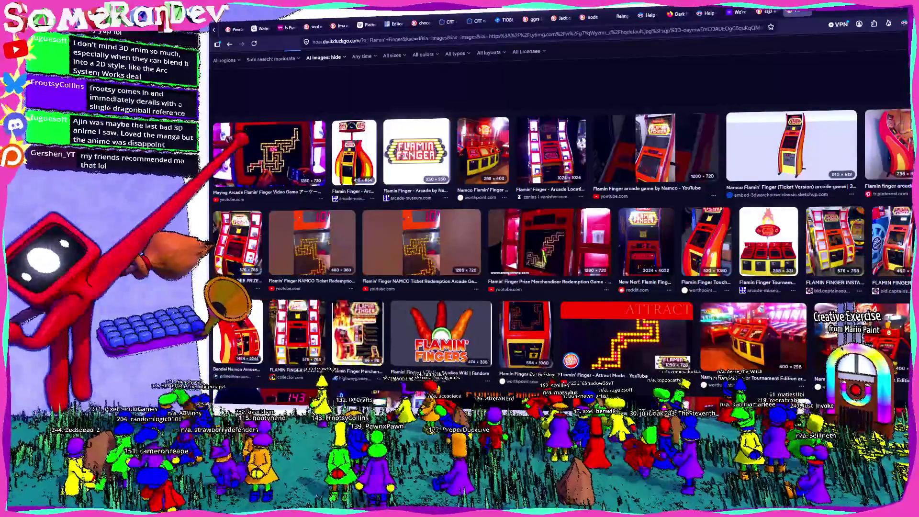
click(254, 153)
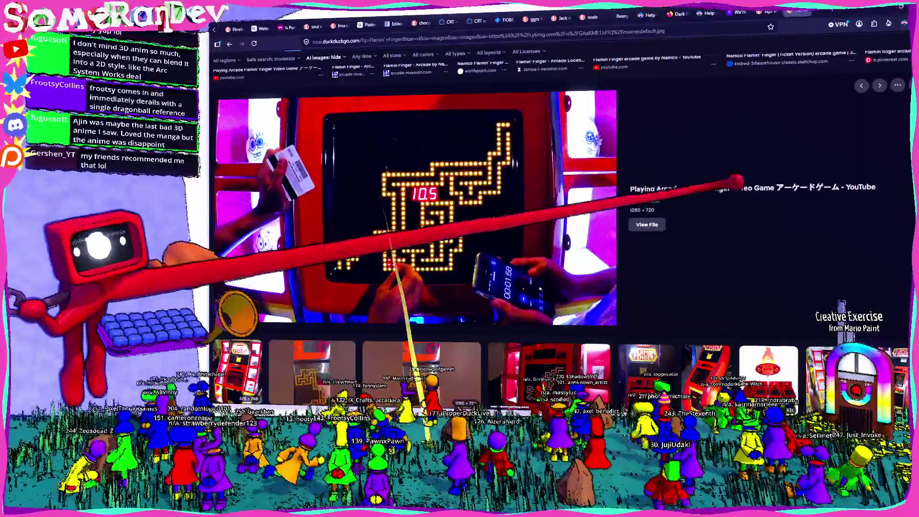
click(739, 186)
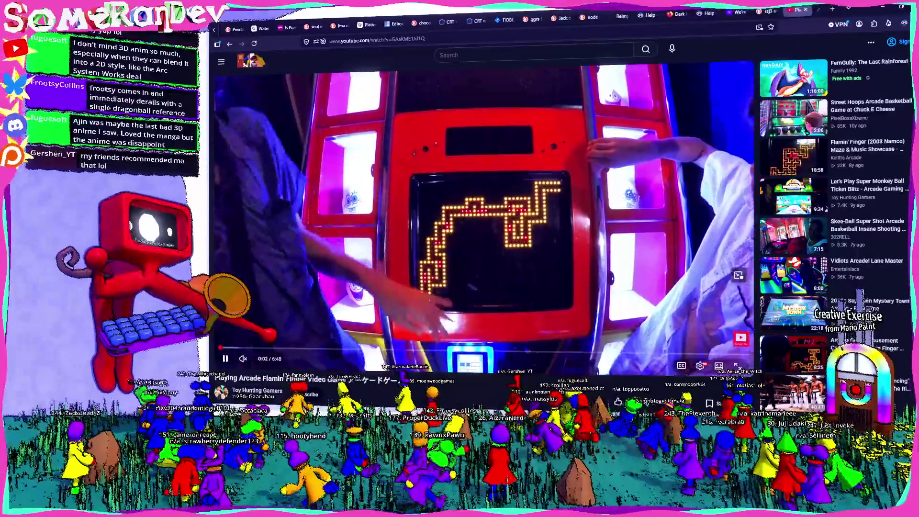
Watch the Flamin' Finger gameplay video fullscreen, skipping ahead to a new maze run
key(f)
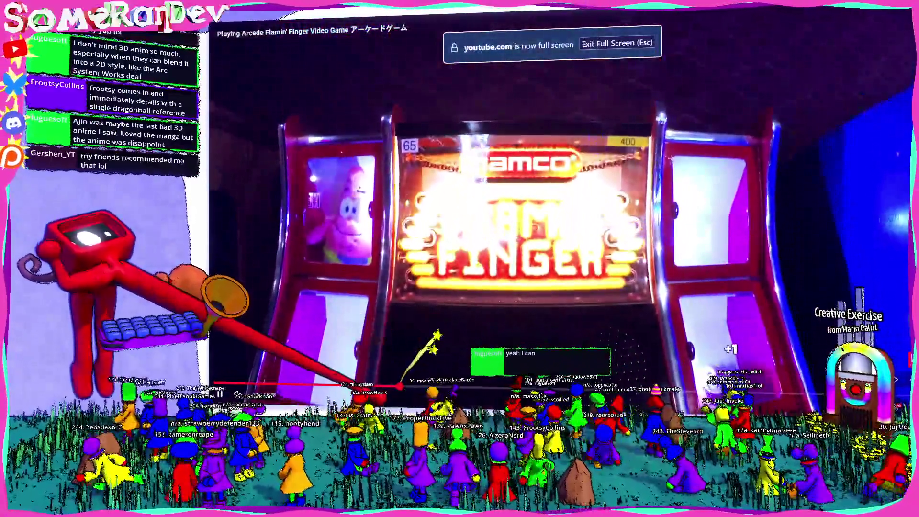
click(397, 384)
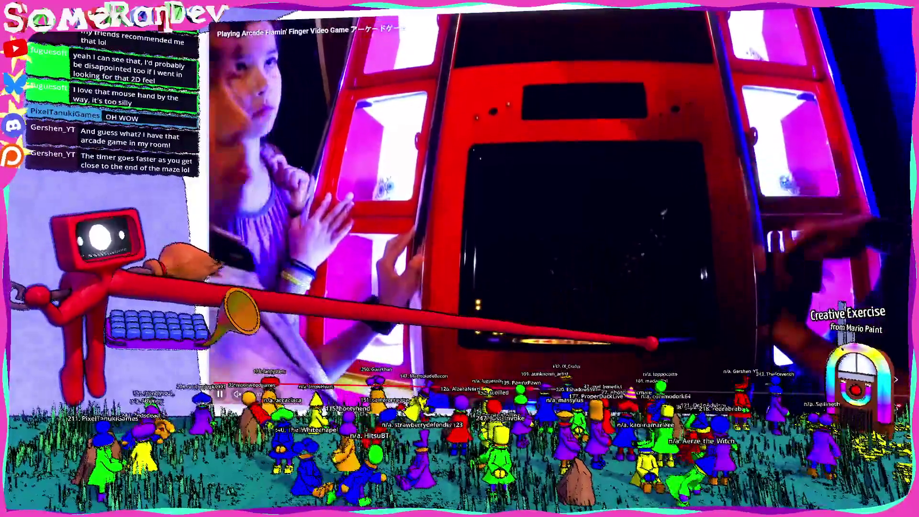
drag(566, 384, 662, 384)
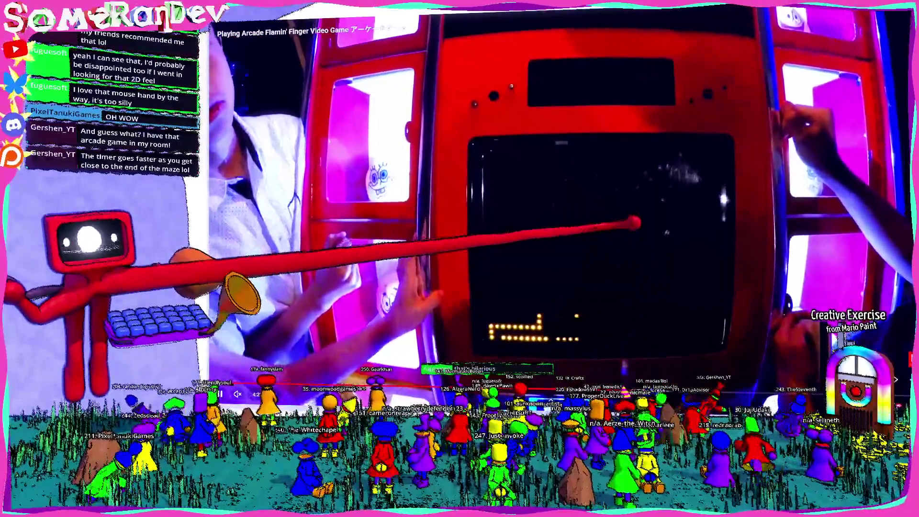
Leave fullscreen and return through the browser tabs to the Godot editor
key(Escape)
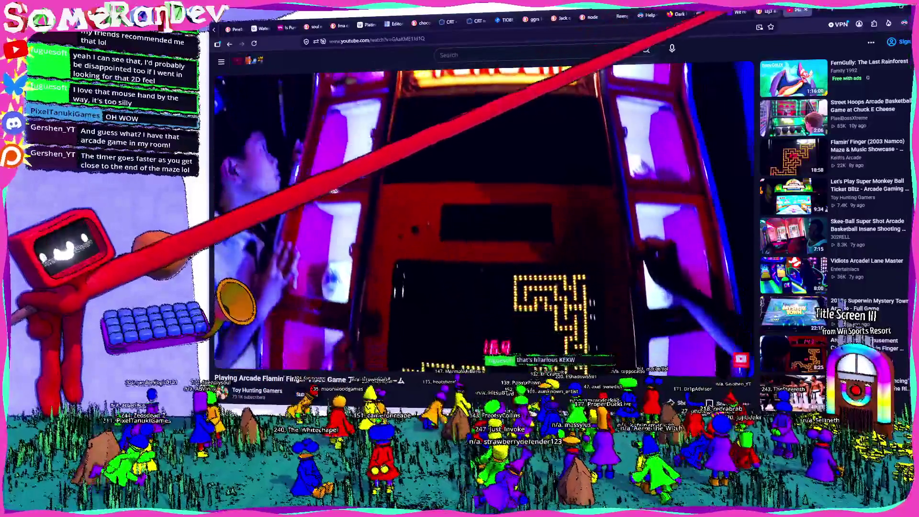
key(ctrl+Tab)
key(alt+Tab)
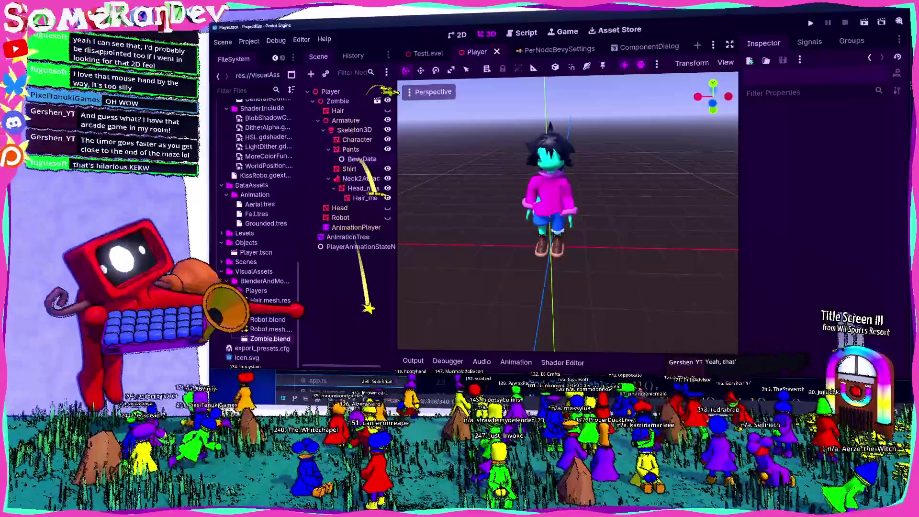
Save the Player scene, then close the Goku image tab and open a blank browser tab
key(ctrl+s)
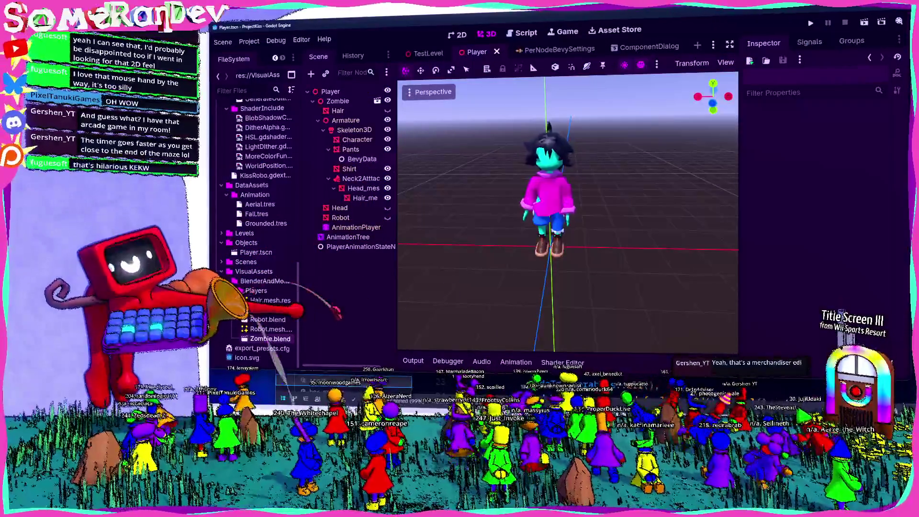
key(alt+Tab)
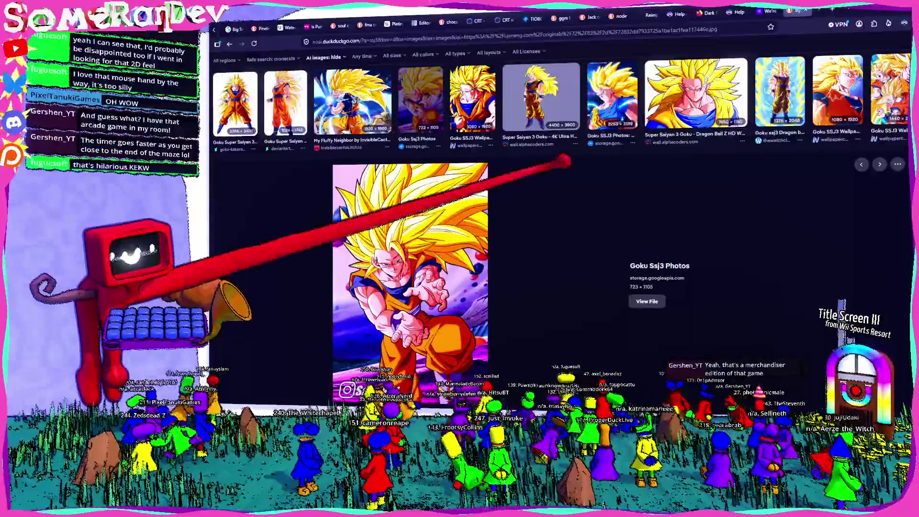
click(805, 9)
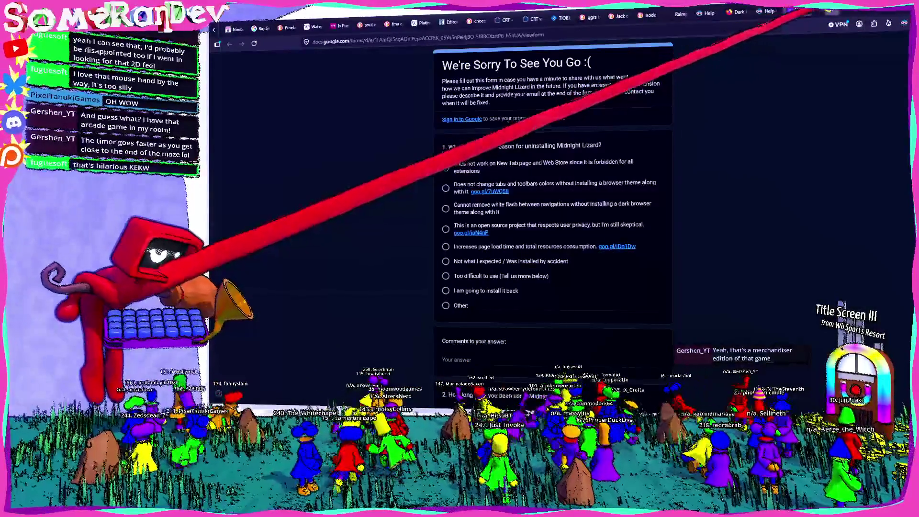
key(ctrl+t)
Switch between Godot and the node metadata search results, ending on the Bandai Namco parts page
key(alt+Tab)
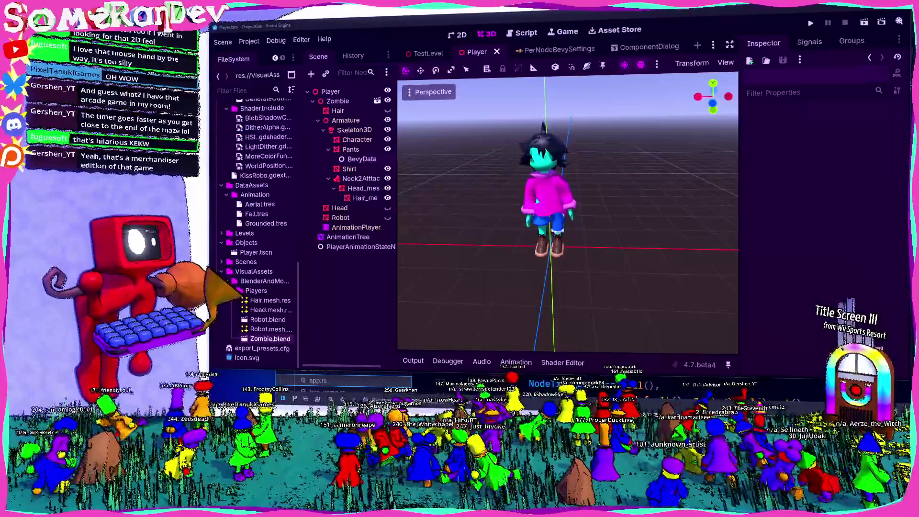
key(alt+Tab)
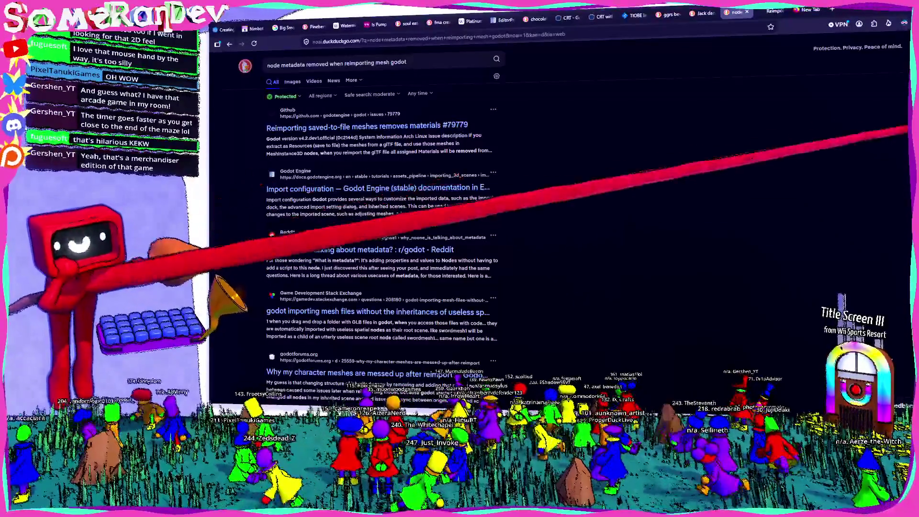
key(alt+Tab)
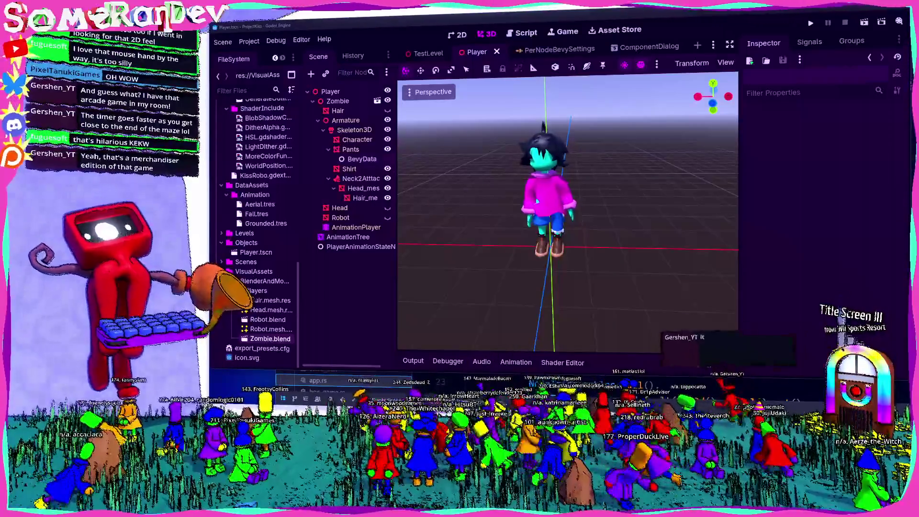
key(alt+Tab)
scroll(769, 216, down, 2)
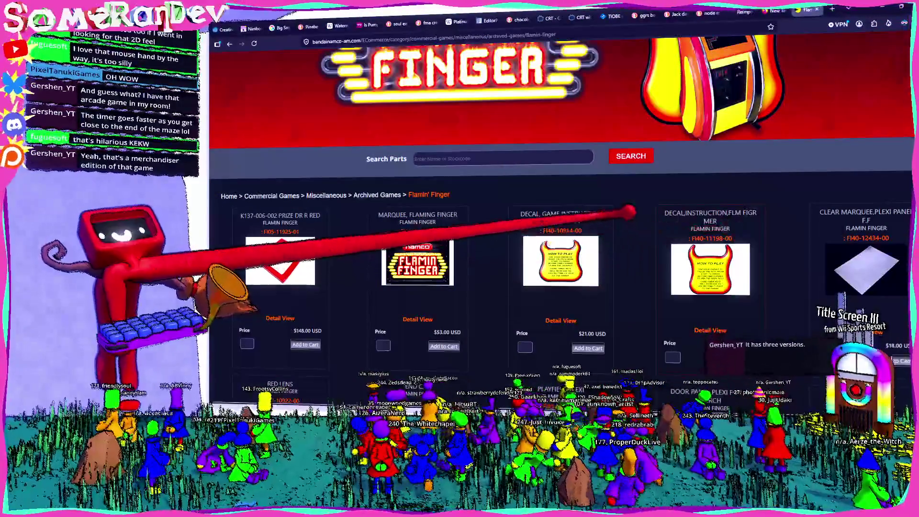
Scroll through the Flamin' Finger parts listing, then go back to the 'flaming finger' search results
scroll(627, 208, up, 2)
scroll(636, 207, down, 5)
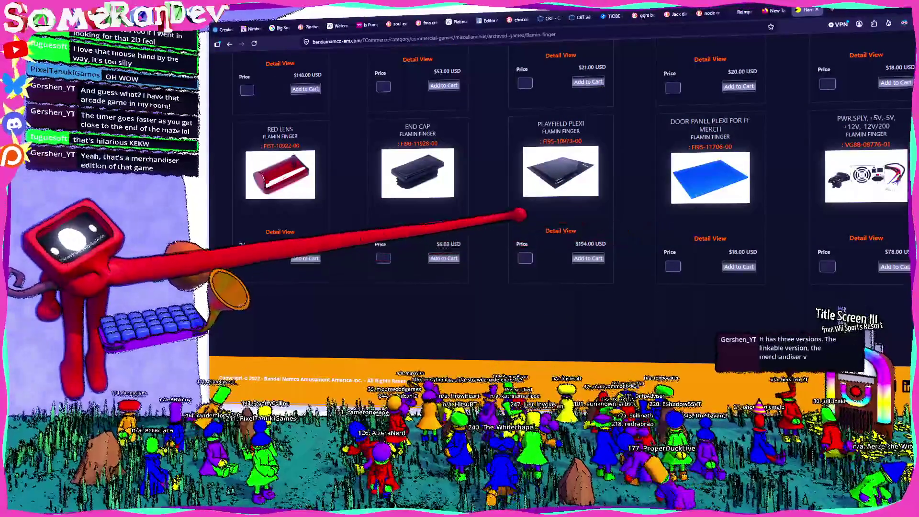
scroll(574, 225, up, 5)
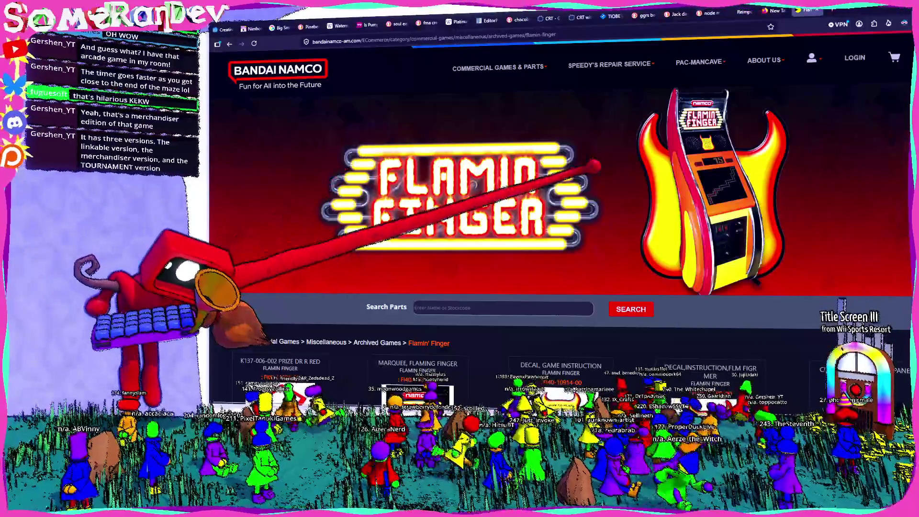
key(alt+Left)
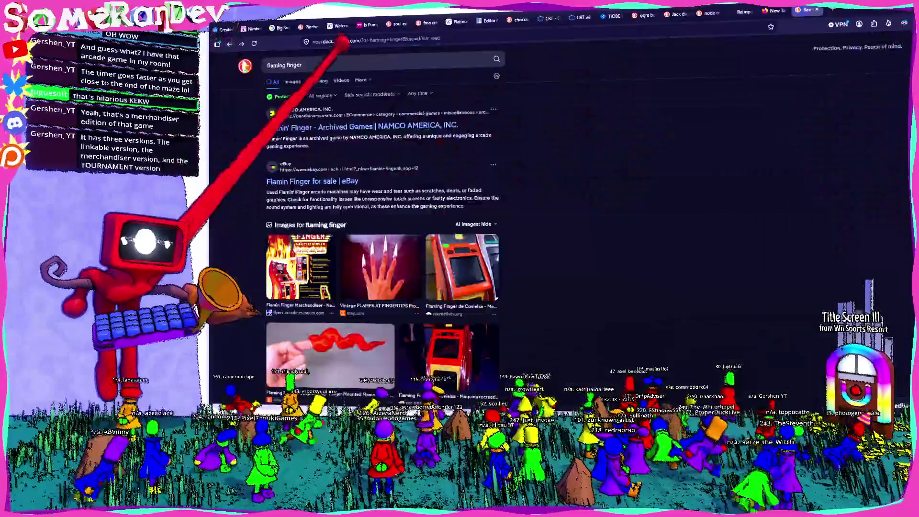
Search DuckDuckGo for 'flaming finger tournament version' and open the Flamin Finger Tournament Edition museum page
text(tournament version)
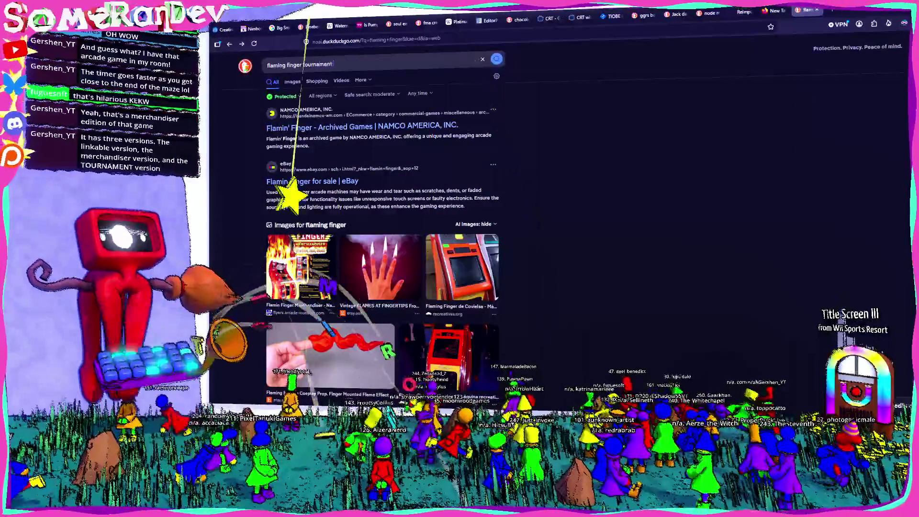
key(Return)
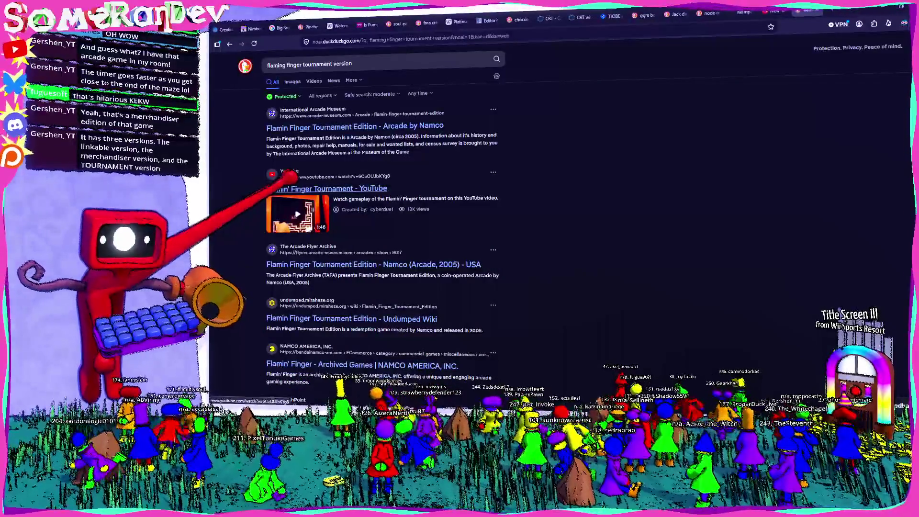
click(311, 125)
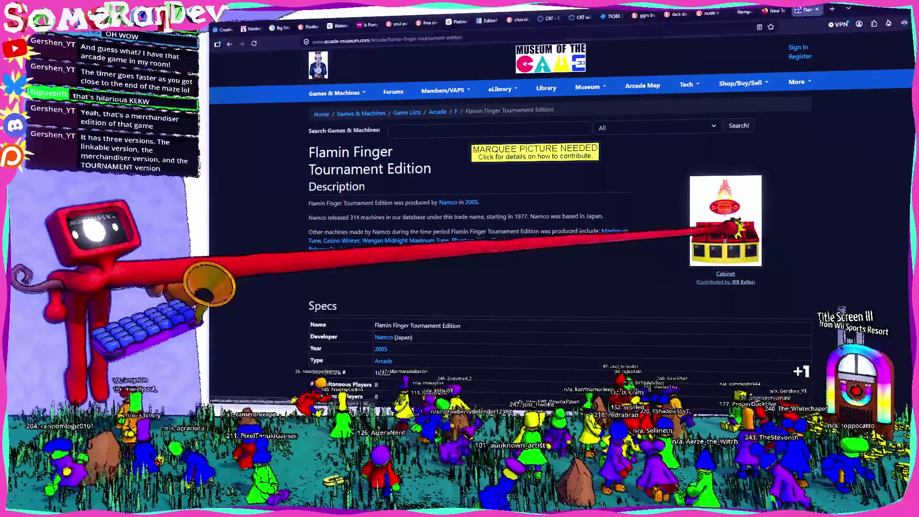
click(708, 231)
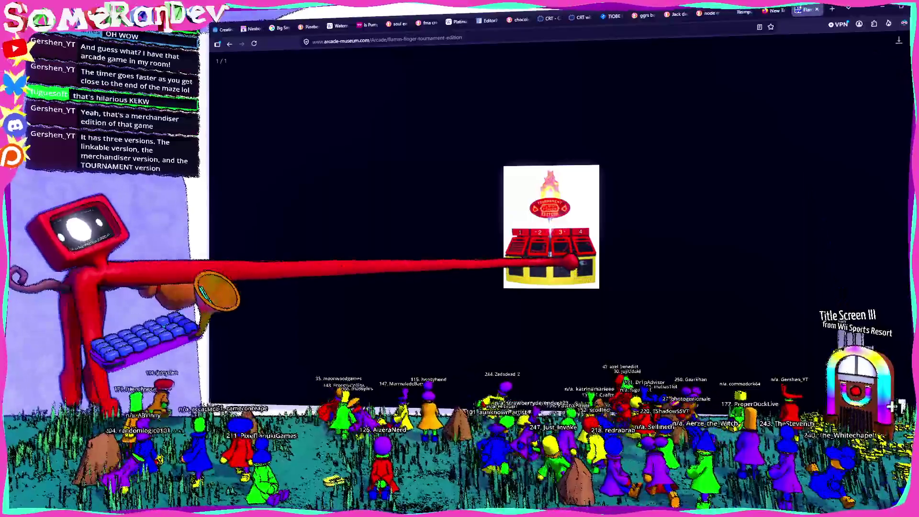
scroll(572, 260, up, 7)
scroll(571, 261, down, 4)
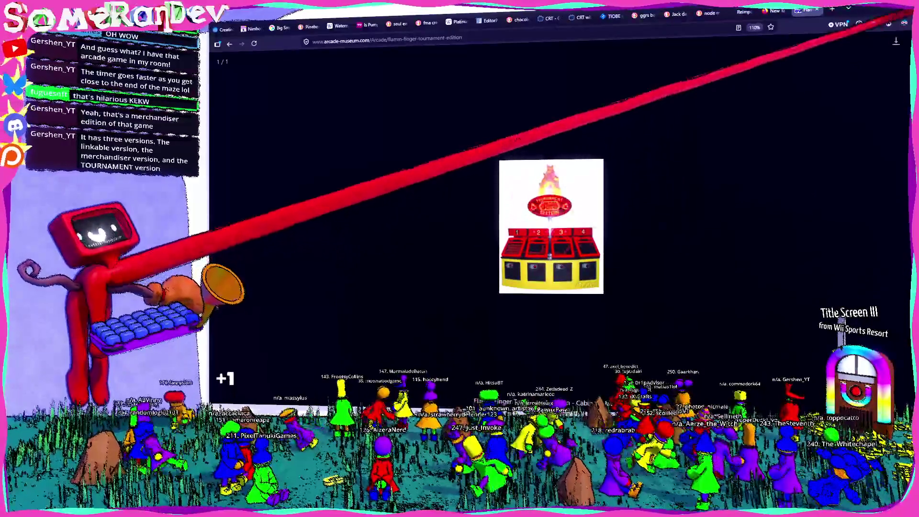
click(895, 37)
scroll(559, 216, down, 4)
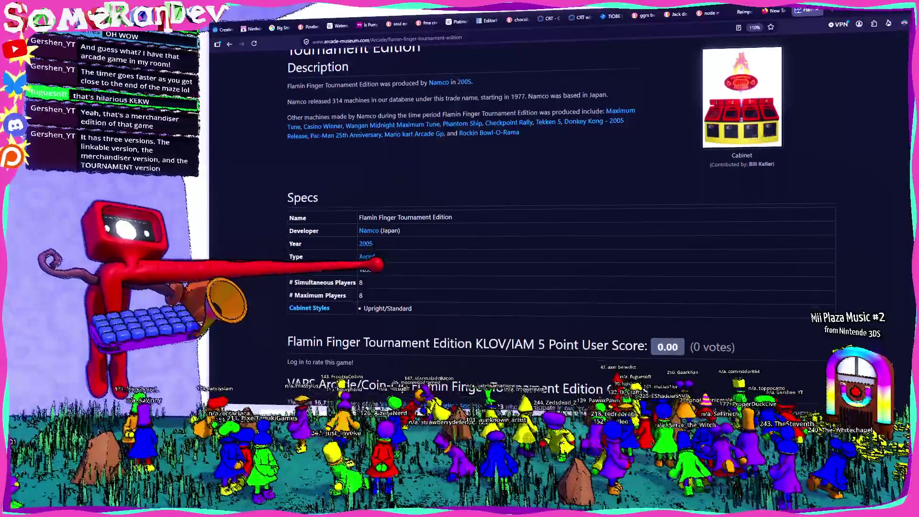
scroll(559, 239, down, 7)
scroll(560, 215, up, 10)
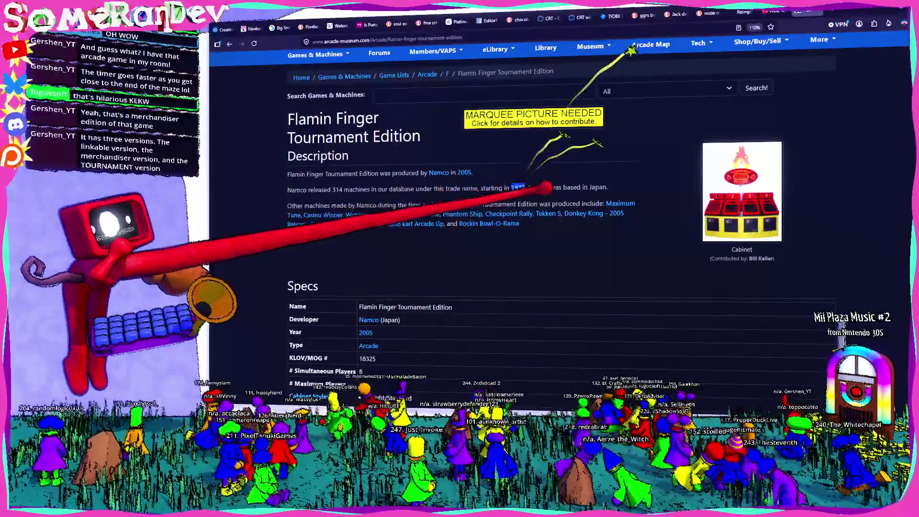
scroll(559, 215, down, 5)
scroll(560, 216, down, 4)
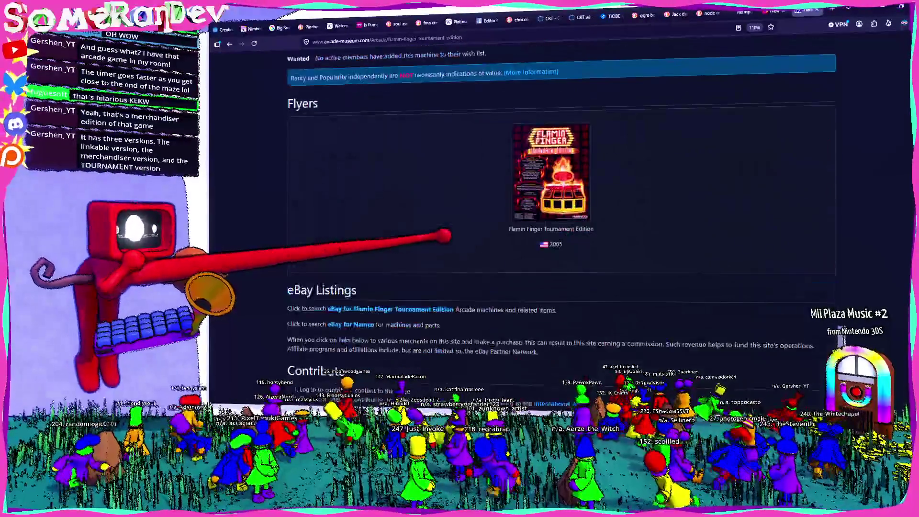
scroll(560, 215, up, 4)
scroll(560, 215, up, 5)
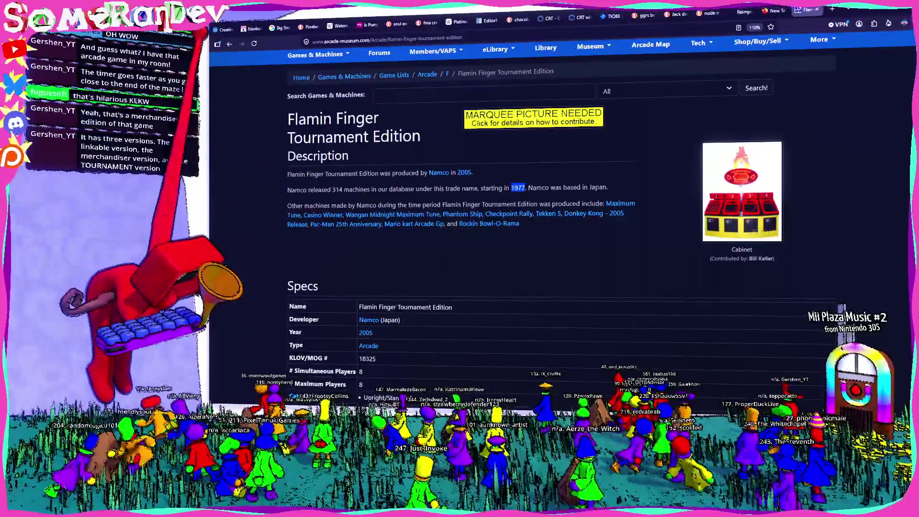
key(alt+Left)
Scroll through the tournament-version results, then minimize the browser to get back to Godot's Player scene
scroll(382, 215, down, 3)
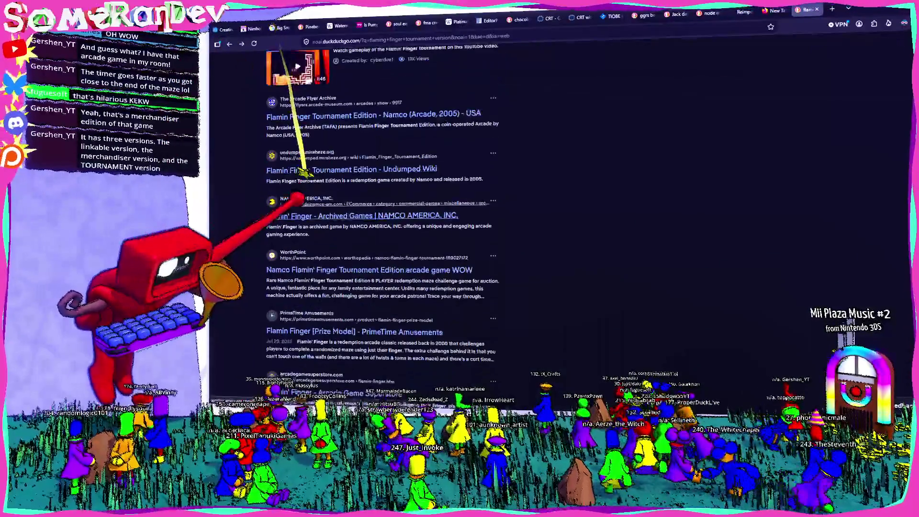
scroll(302, 201, down, 3)
scroll(304, 201, down, 2)
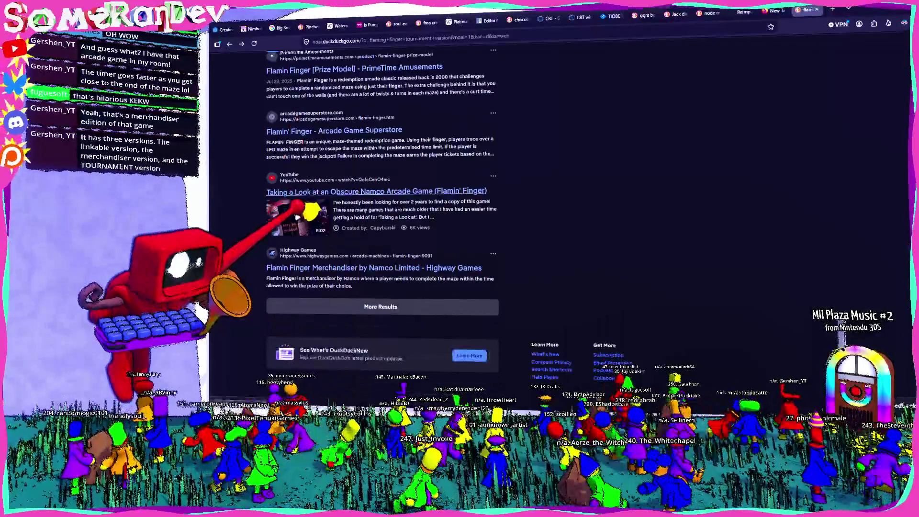
click(853, 8)
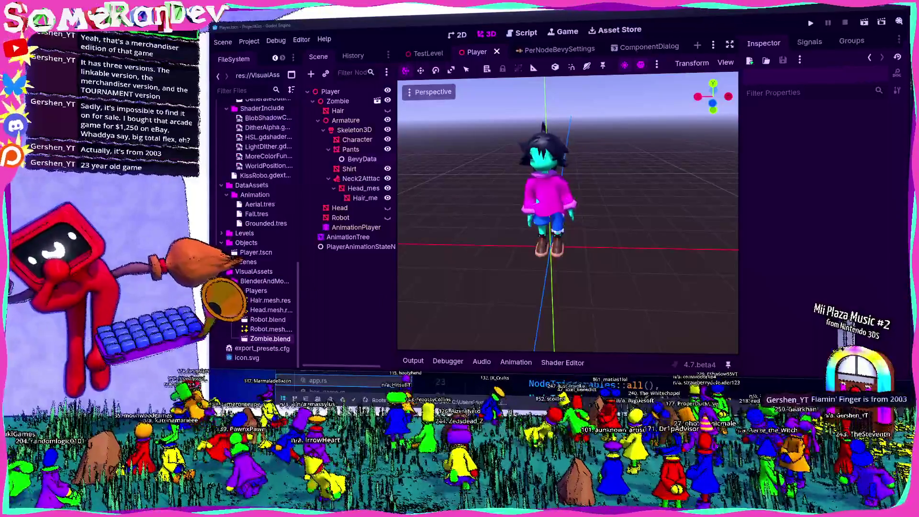
Back in the browser, shorten the query to 'flaming finger', then search 'flaming finger wikipedia'
key(alt+Tab)
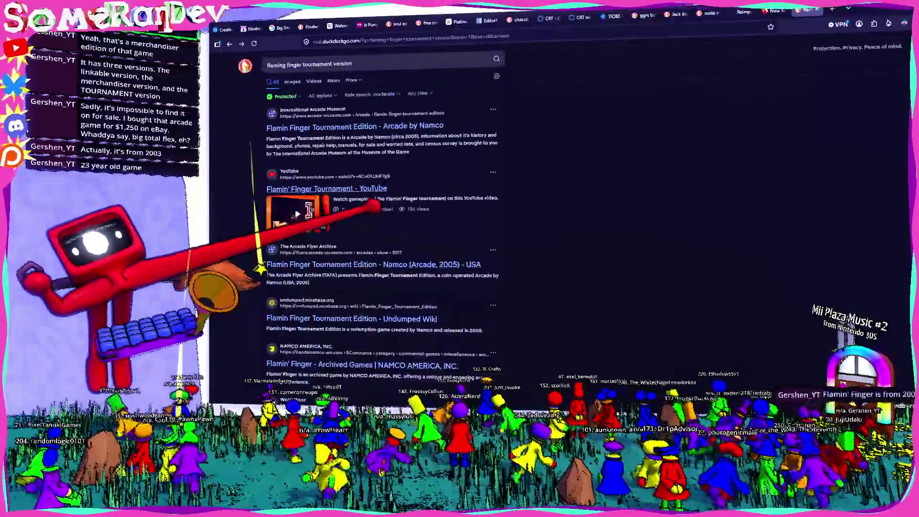
drag(352, 64, 303, 64)
key(BackSpace)
key(Return)
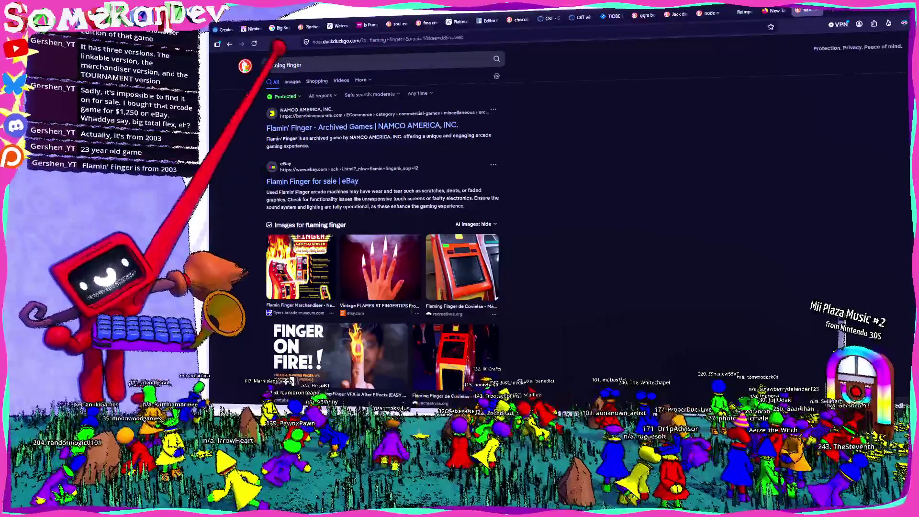
text( wikipedia)
key(Return)
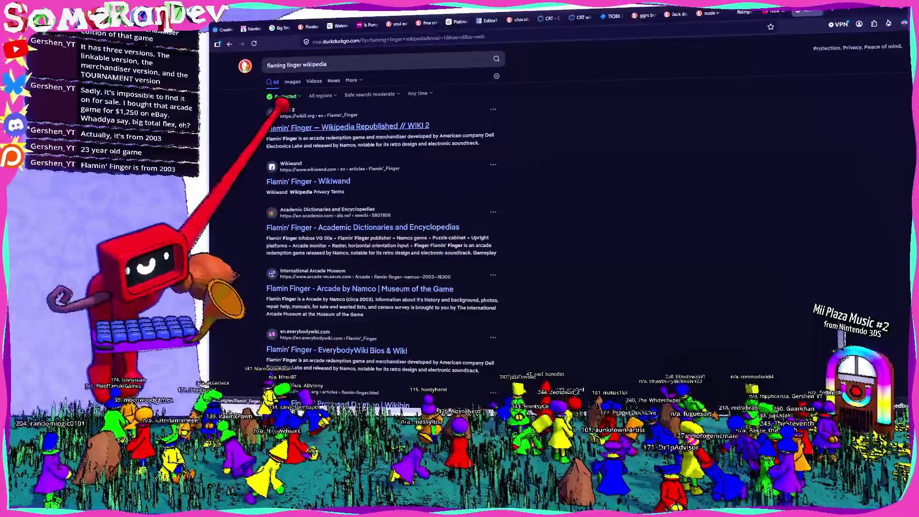
Look over the wiki2 Flamin' Finger article, then return to the plain flaming finger results
click(285, 112)
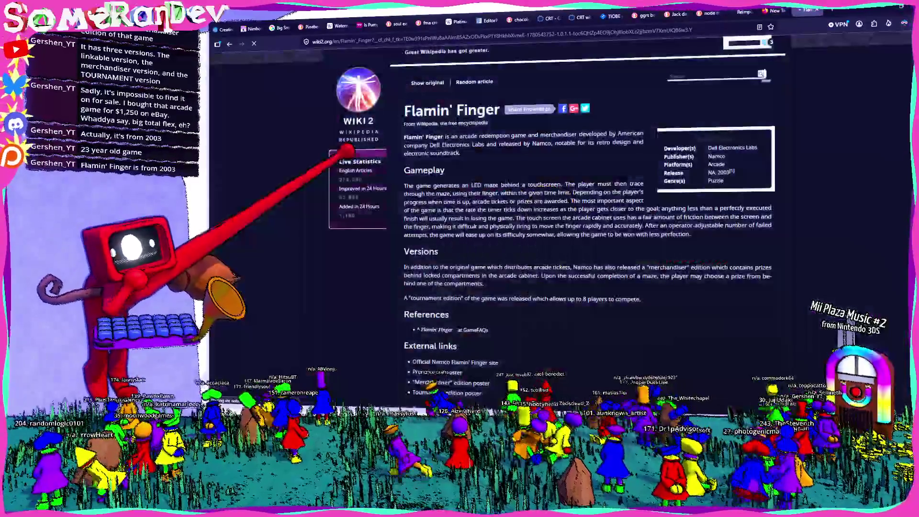
scroll(527, 201, down, 2)
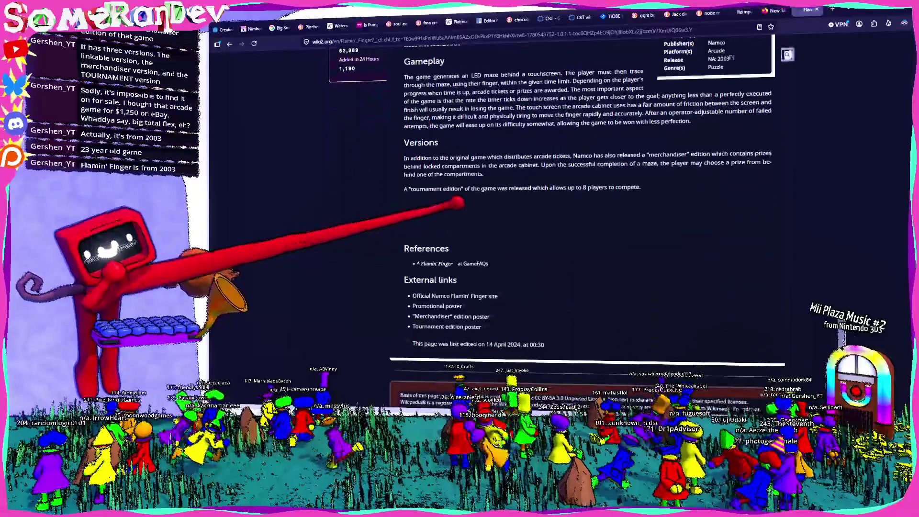
scroll(459, 203, up, 3)
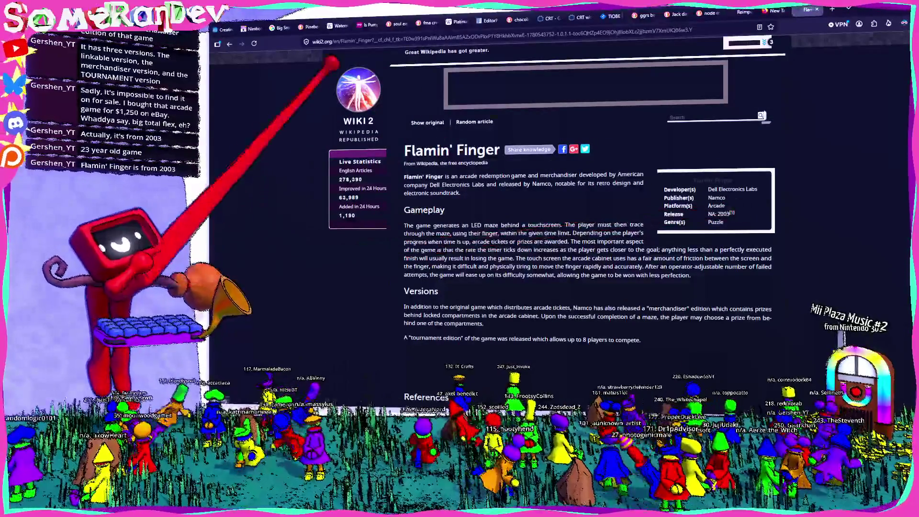
key(alt+Left)
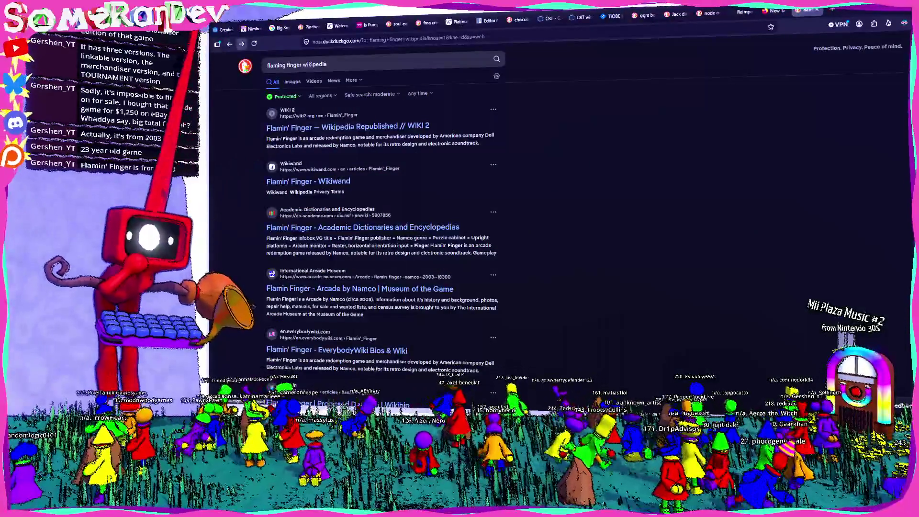
key(alt+Left)
Look over Namco America's Flamin' Finger page, return to the results, then switch back to Godot
click(311, 124)
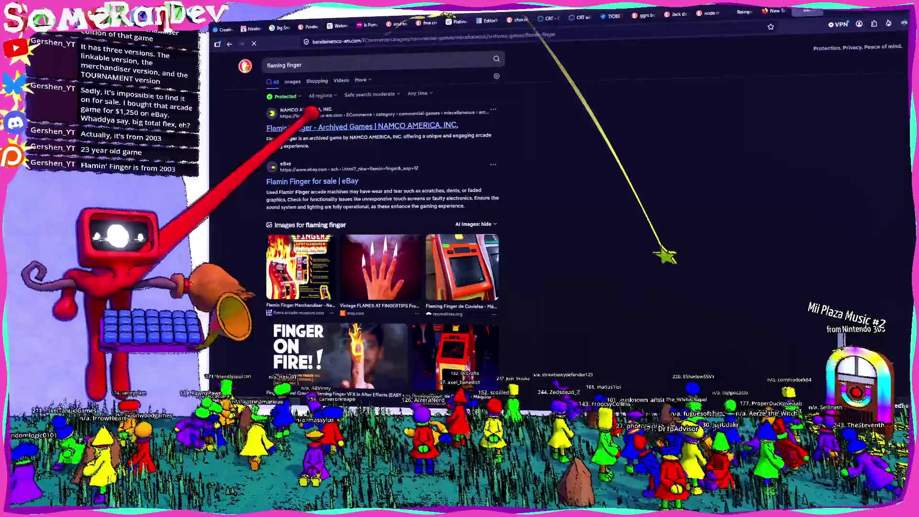
scroll(388, 91, down, 4)
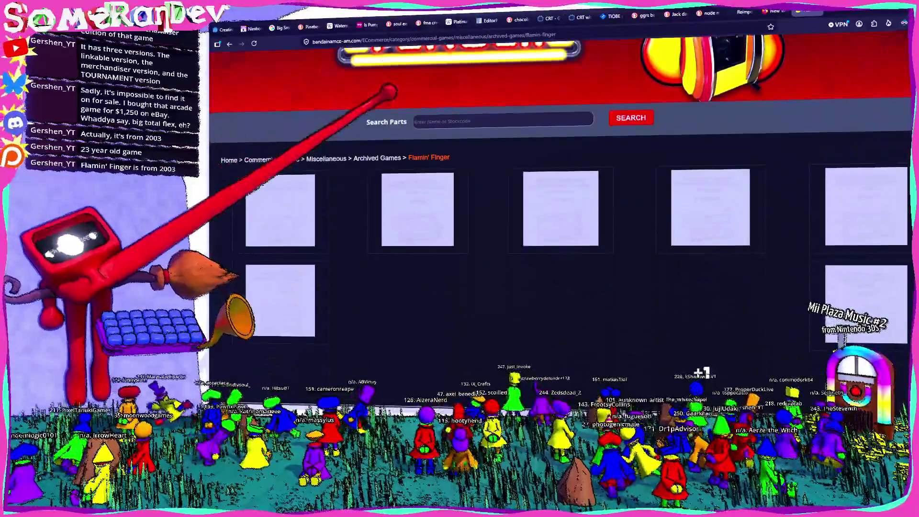
scroll(388, 90, up, 6)
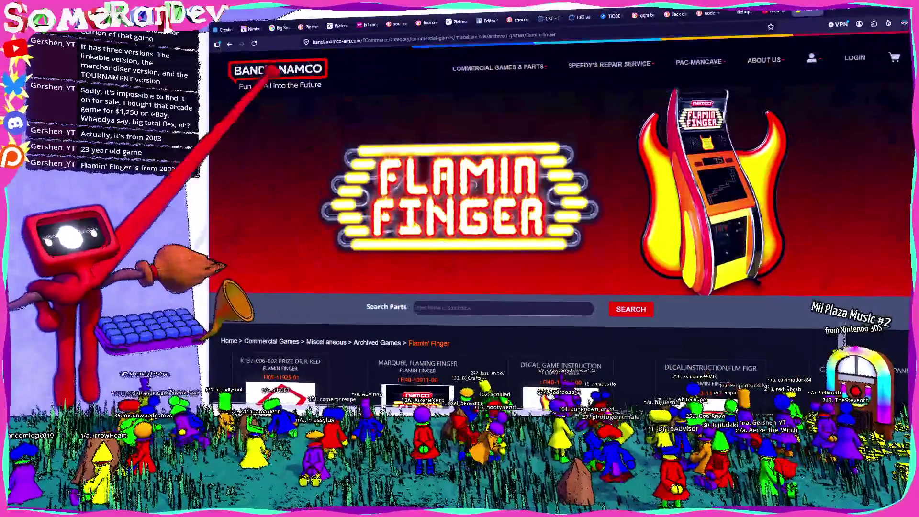
click(229, 43)
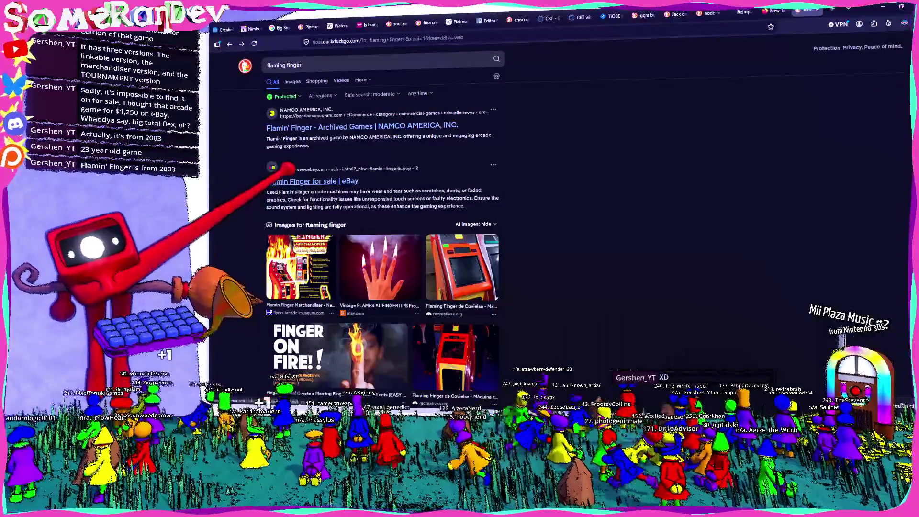
scroll(287, 177, down, 7)
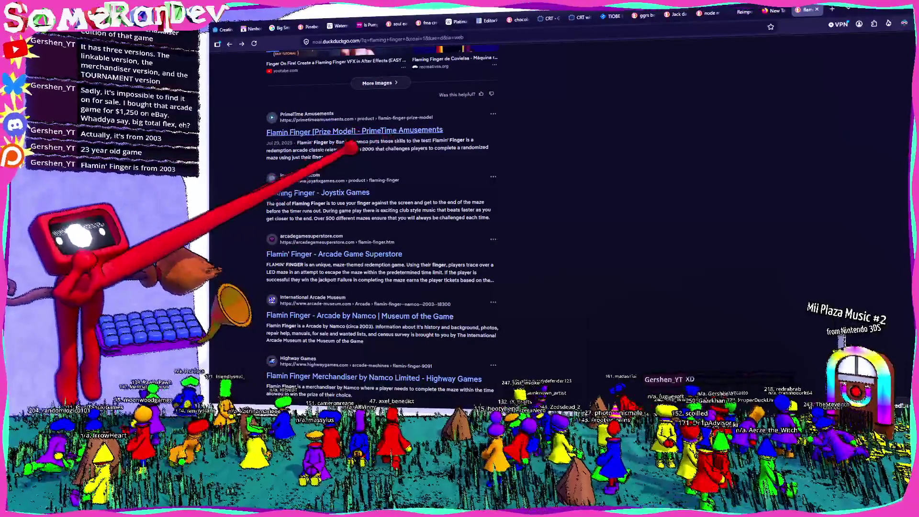
scroll(328, 206, down, 5)
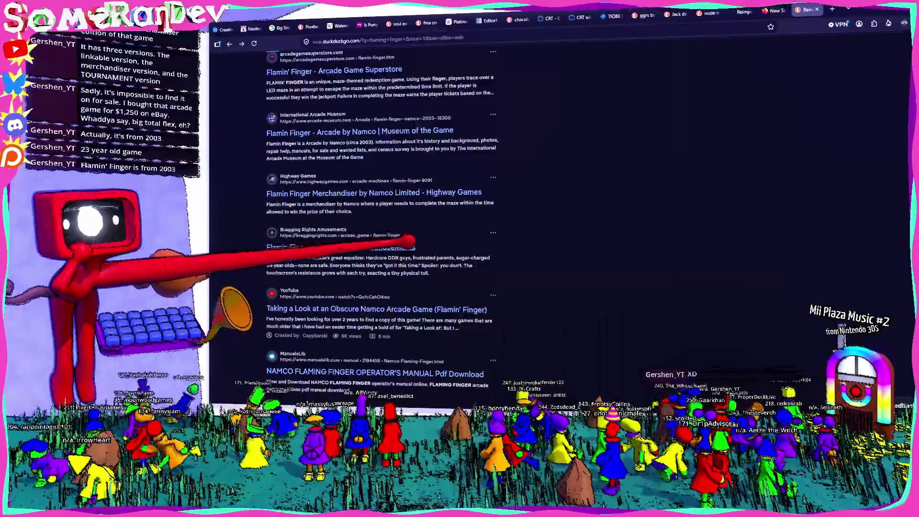
scroll(410, 226, up, 8)
key(alt+Tab)
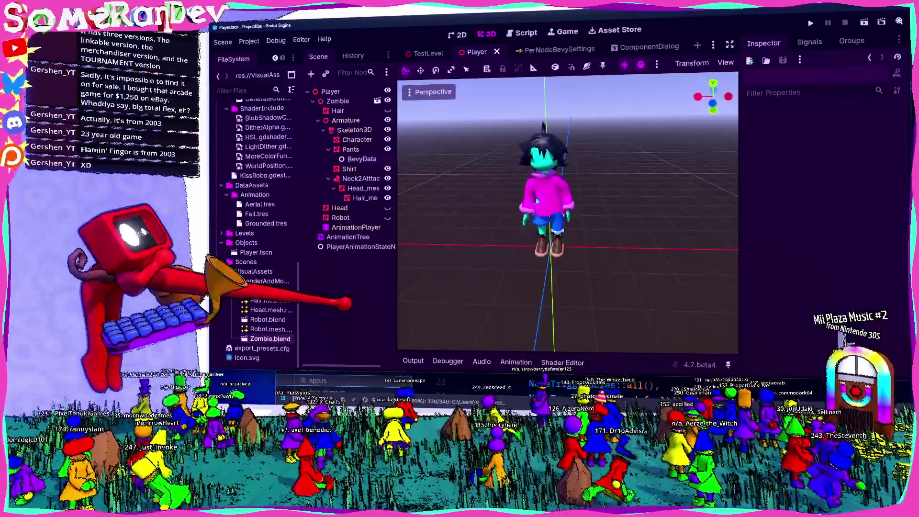
Inspect the BevyData node's Store in Metadata setting in the Inspector, then switch to Zed
click(359, 159)
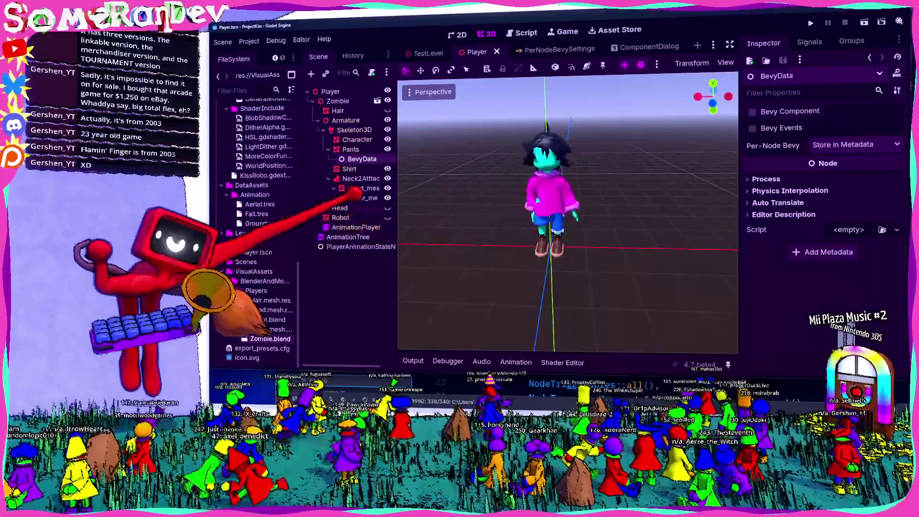
key(alt+Tab)
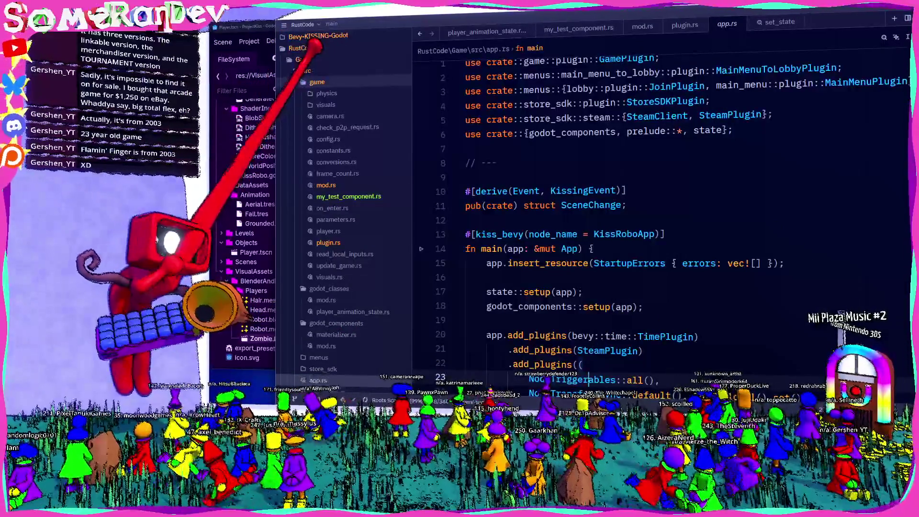
Expand bevy_kissing_godot/src in Zed's project panel to show its files
key(Left)
key(Left)
key(Left)
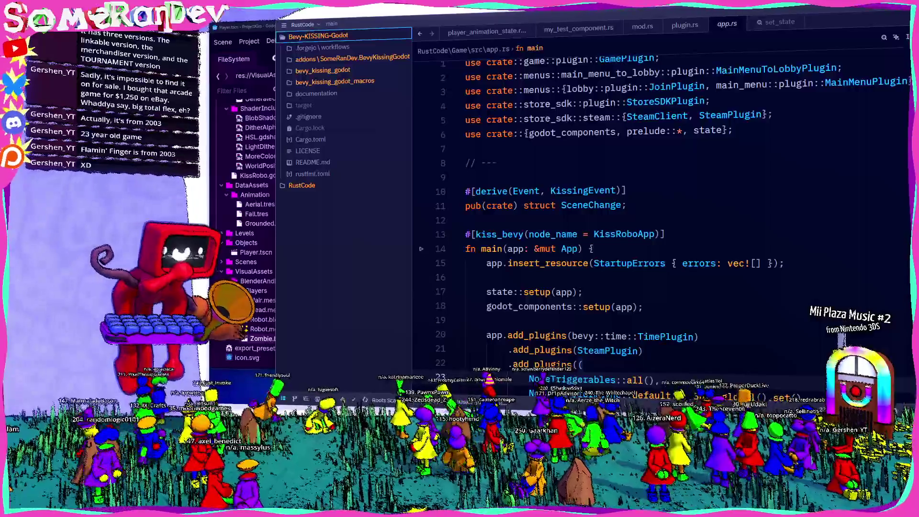
key(Down)
key(Down)
key(Down)
key(Right)
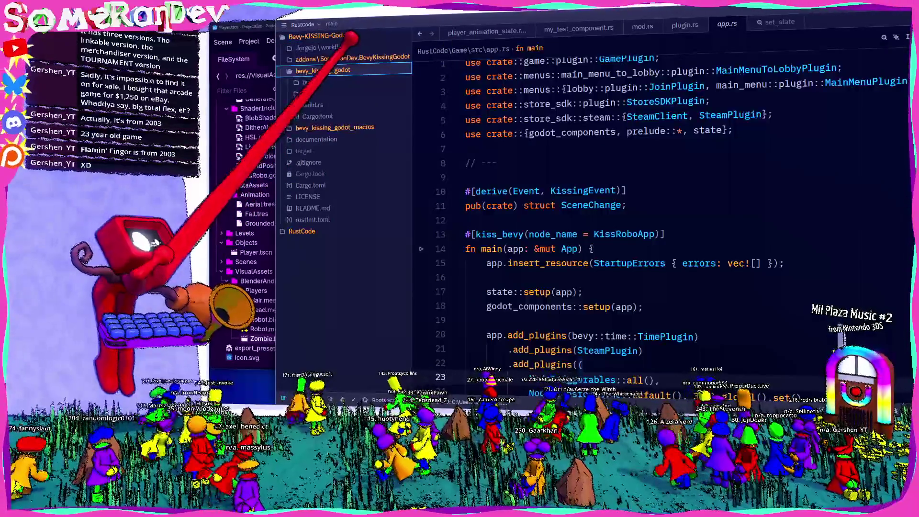
key(Left)
key(Right)
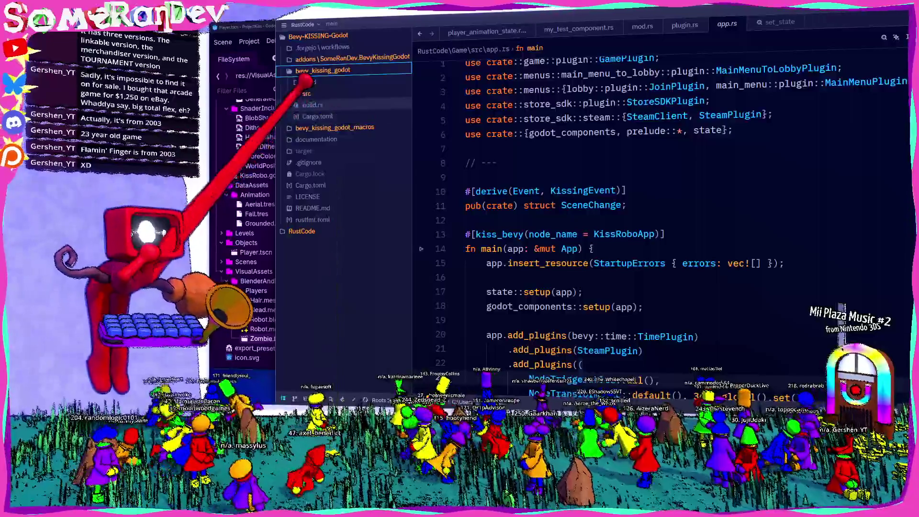
key(Down)
key(Down)
key(Right)
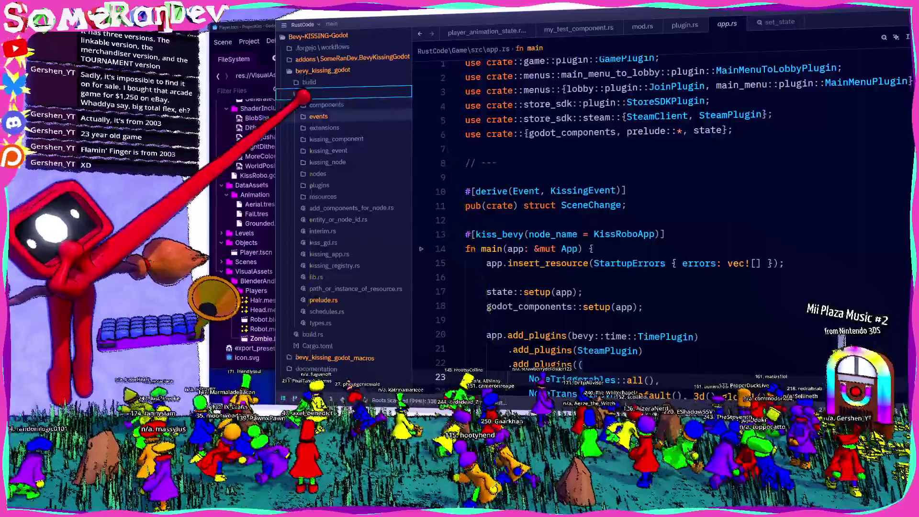
Create a new file named settings_node.rs in the src folder
key(shift+F10)
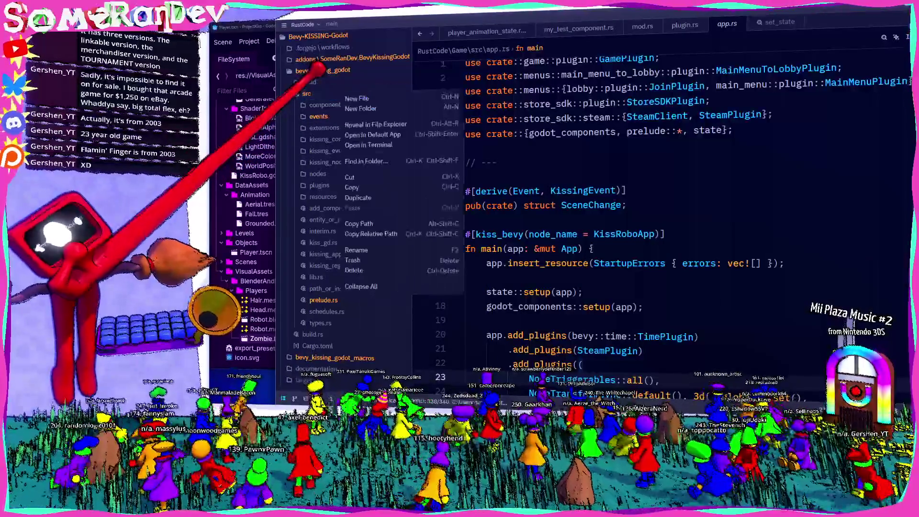
key(Return)
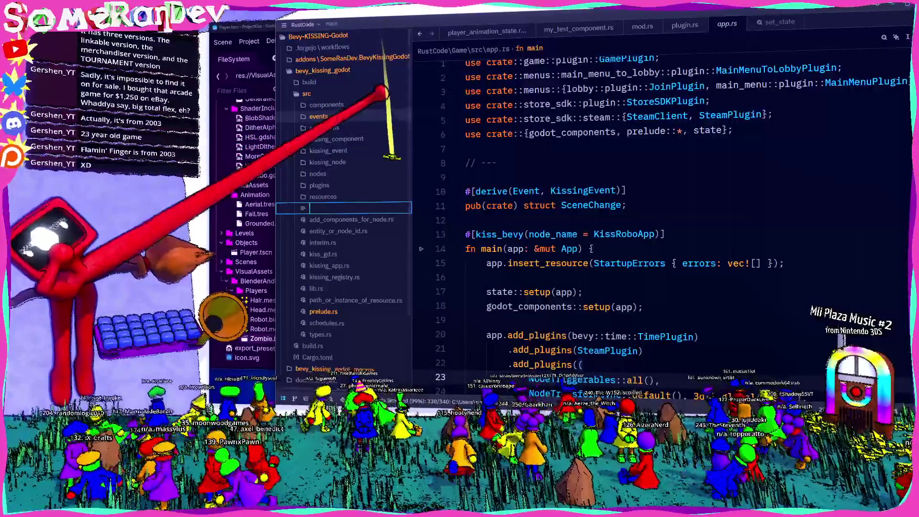
text(settin)
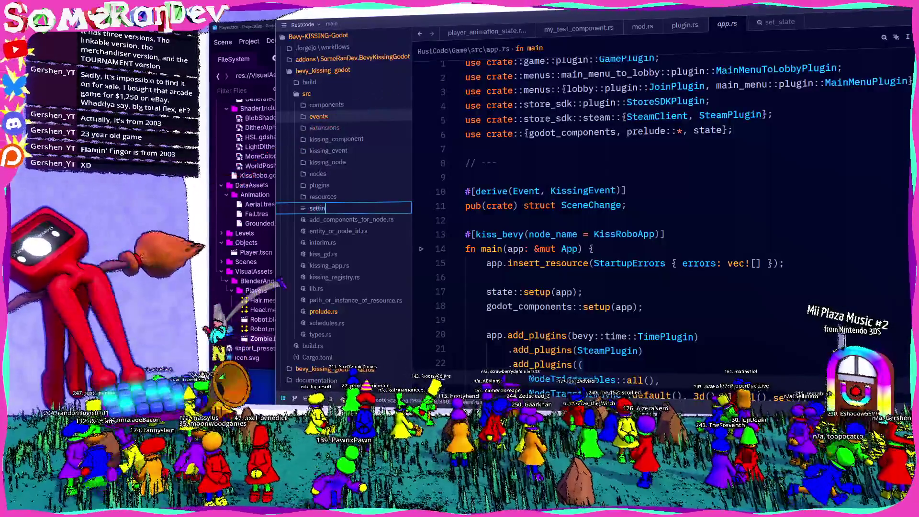
text(gs_node)
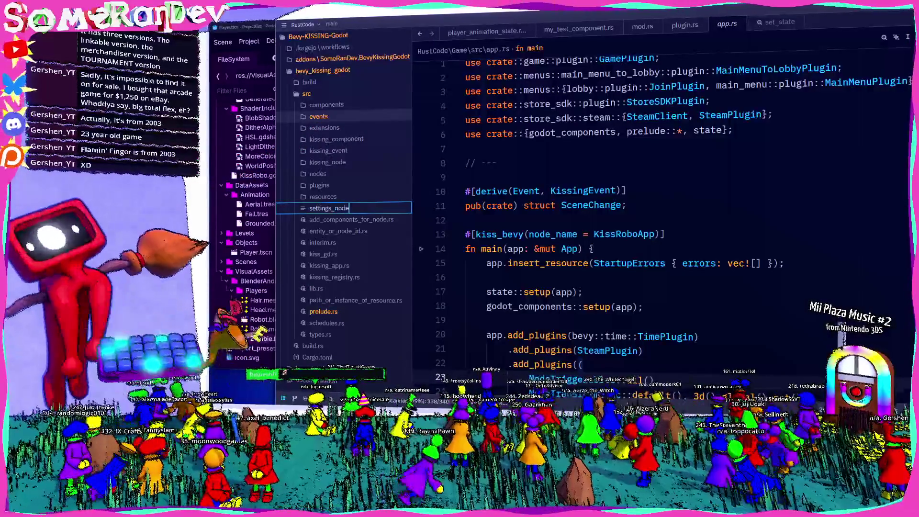
text(.rs)
key(Return)
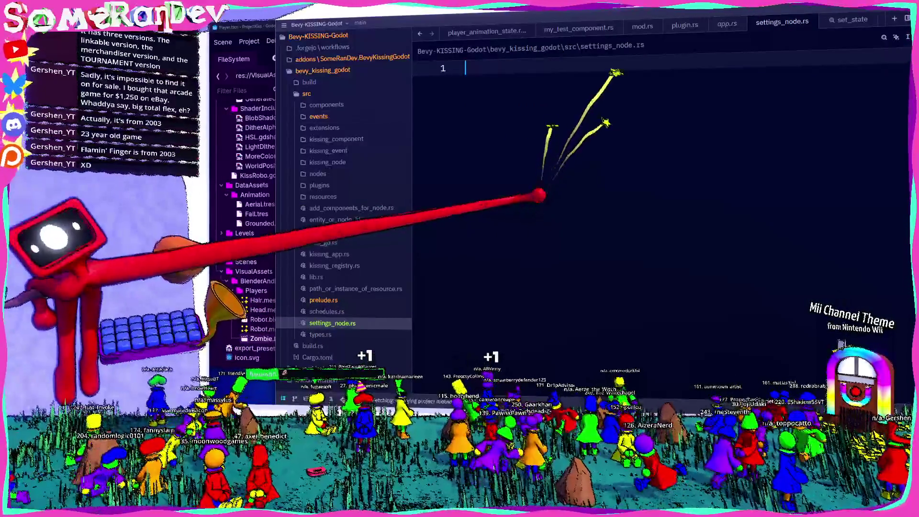
Add the 'use crate::prelude::*;' import and a #[derive(GodotClass)] attribute
text(use cr)
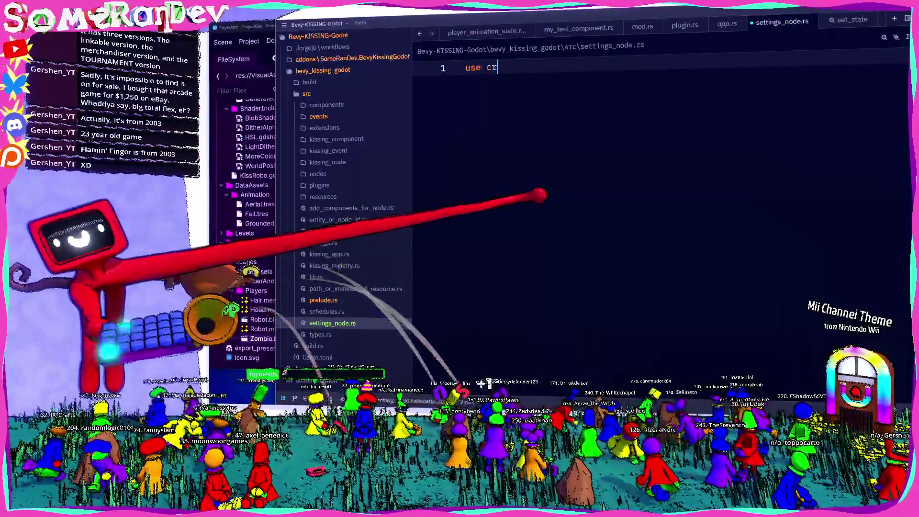
text(ate::prelude::*)
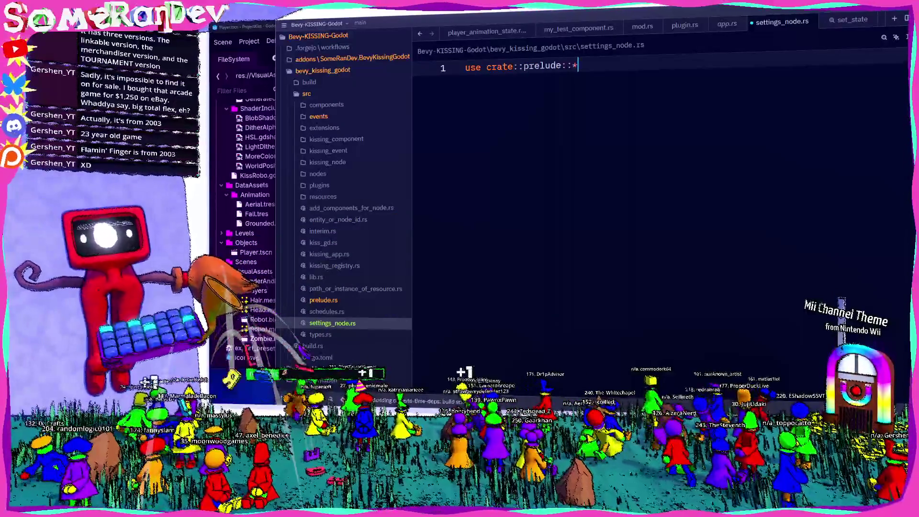
text(;)
key(Return)
key(Return)
key(Return)
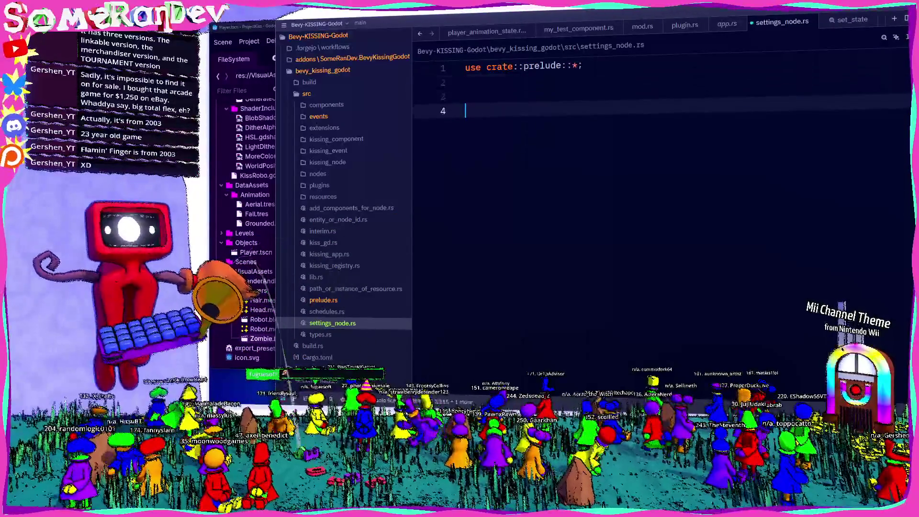
key(Up)
text(#p[)
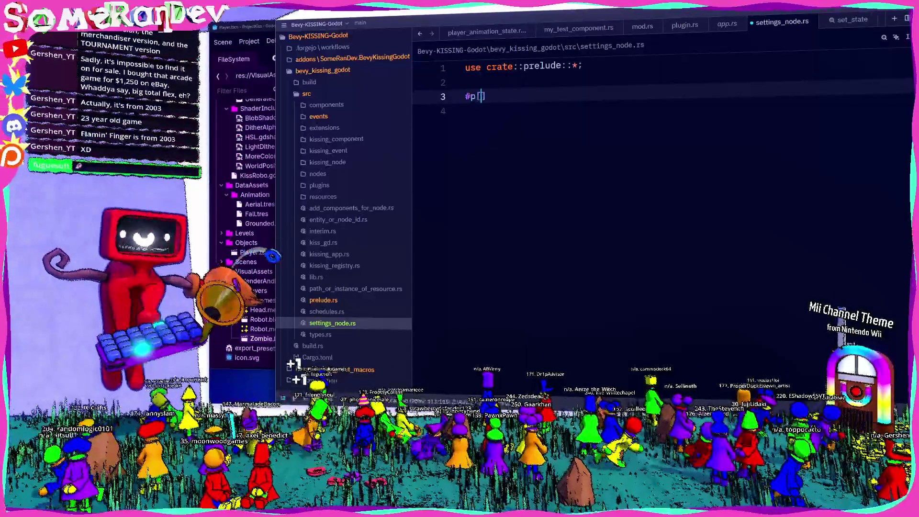
key(BackSpace)
key(BackSpace)
text([derive()
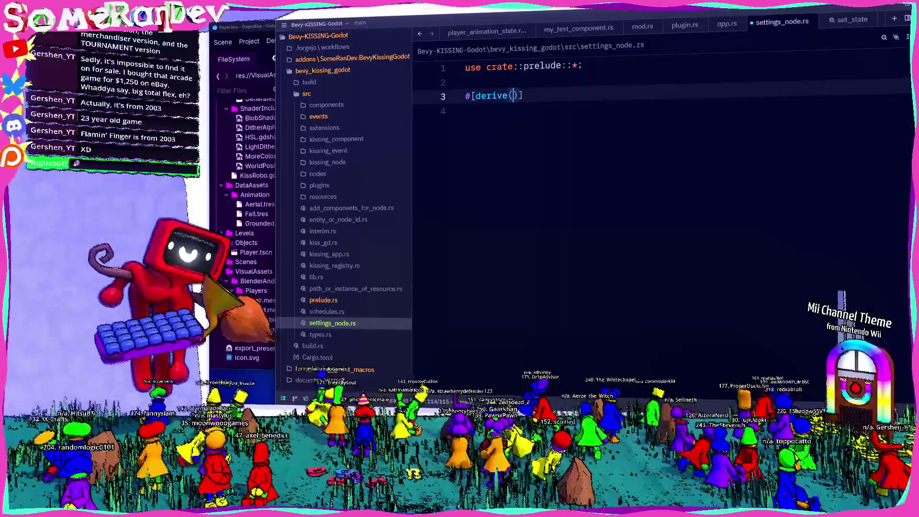
text(GodotClass)
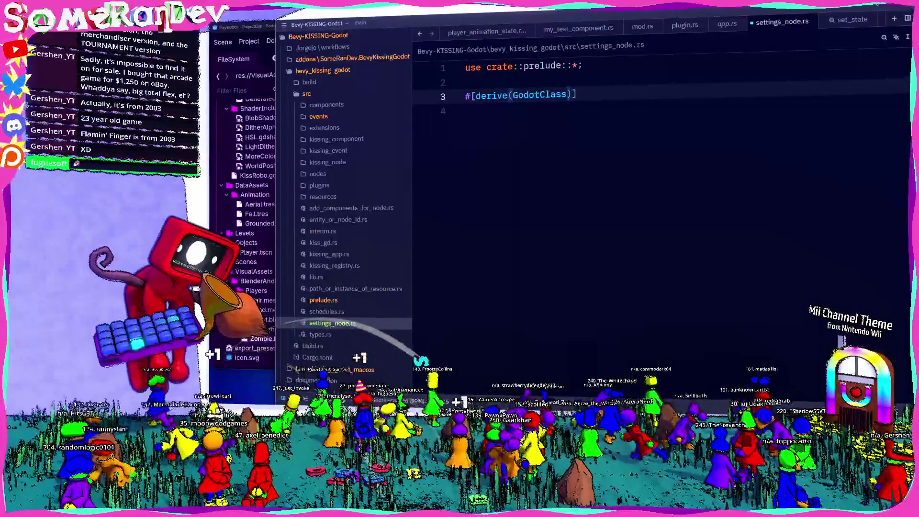
key(End)
key(Return)
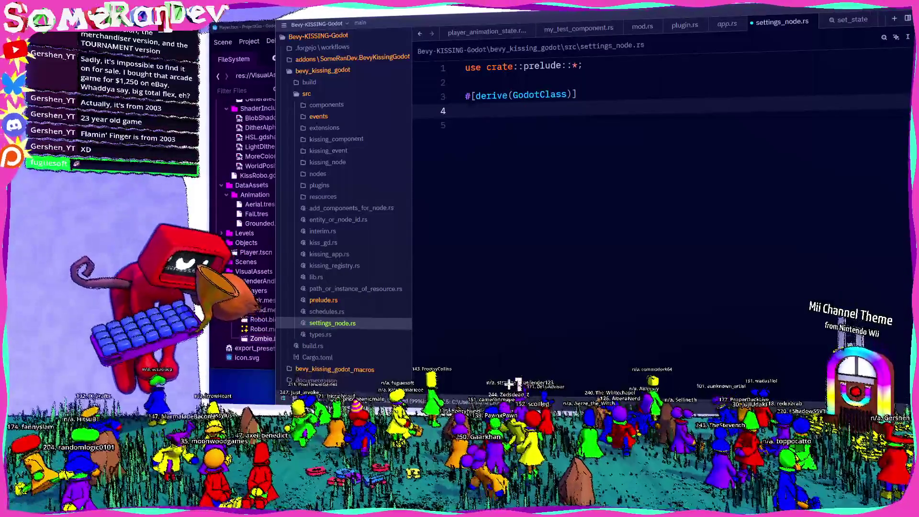
Declare struct Settings as an init, tool class with base = Node and a Base<Node> field
text(#[)
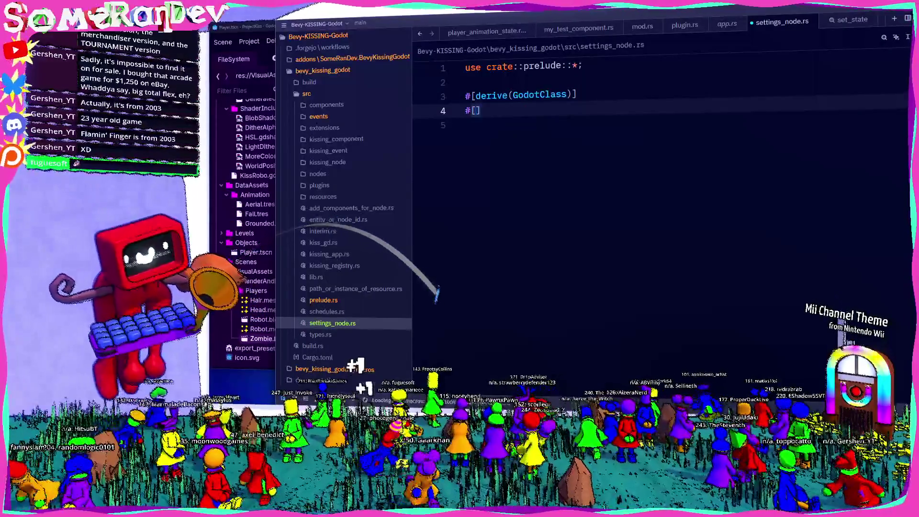
text(class(init, too)
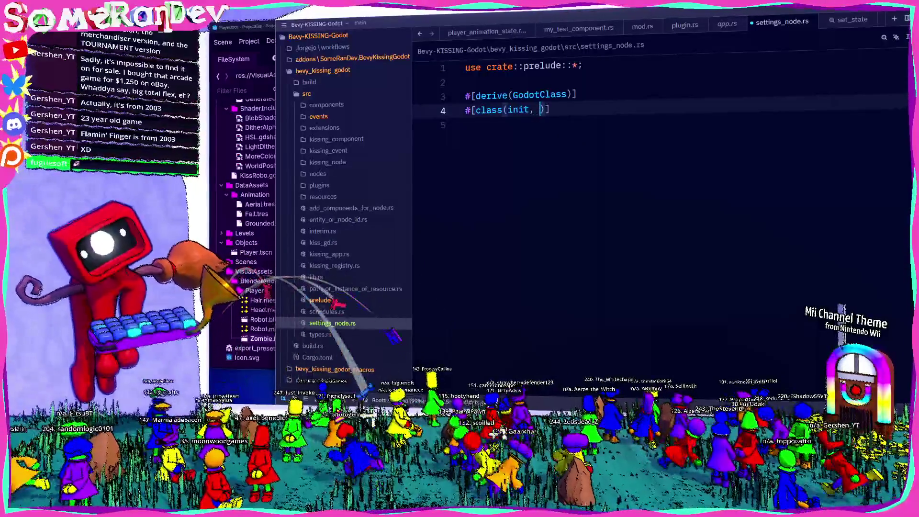
text(l, bas)
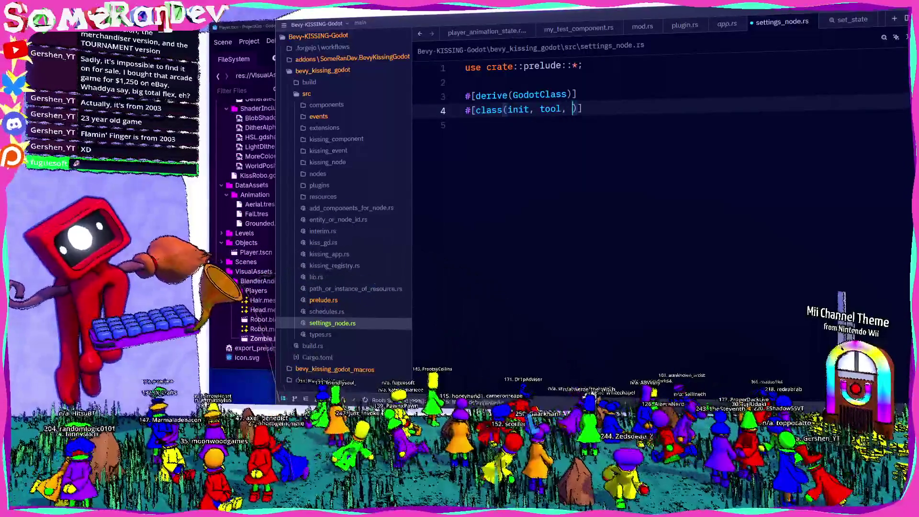
text(e = Node)
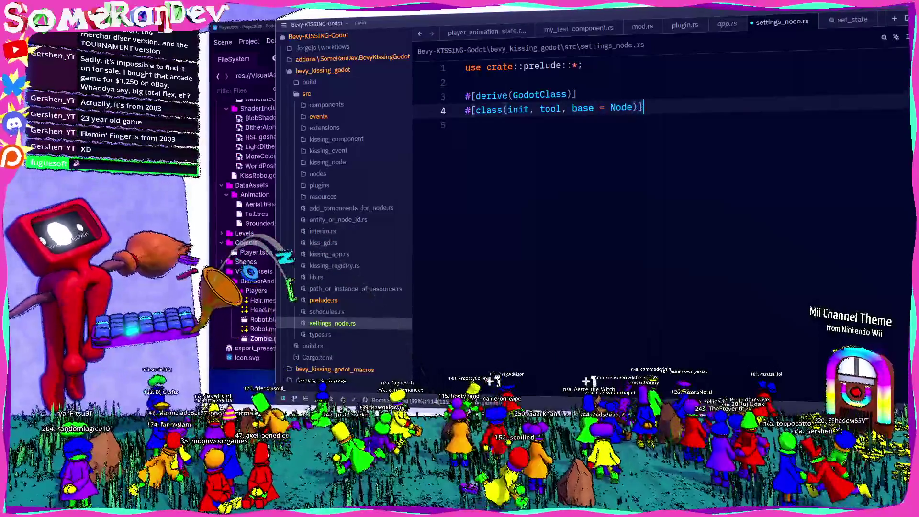
key(Return)
text(struct Settings {)
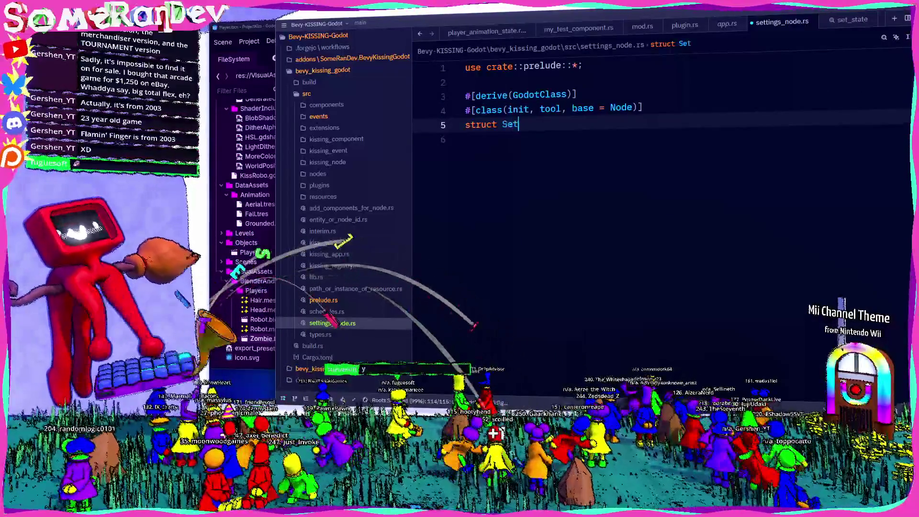
key(Return)
text(bas)
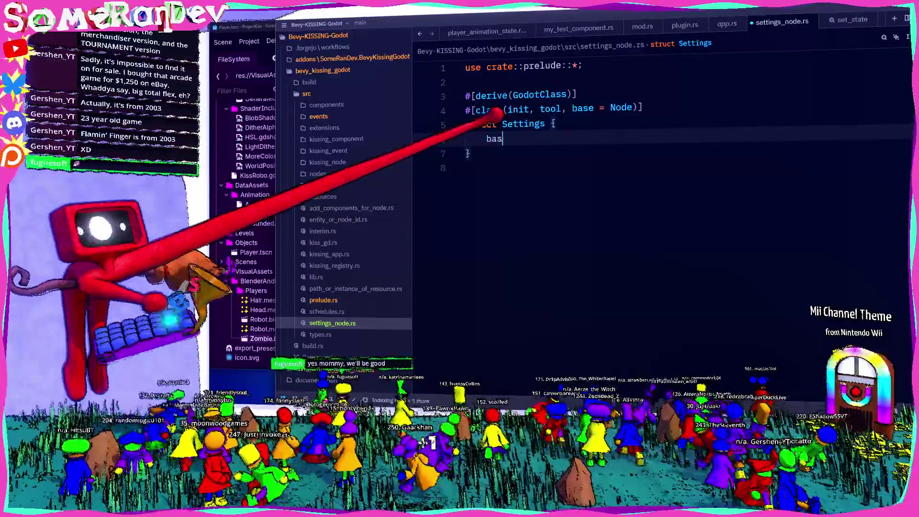
text(e: Base<N)
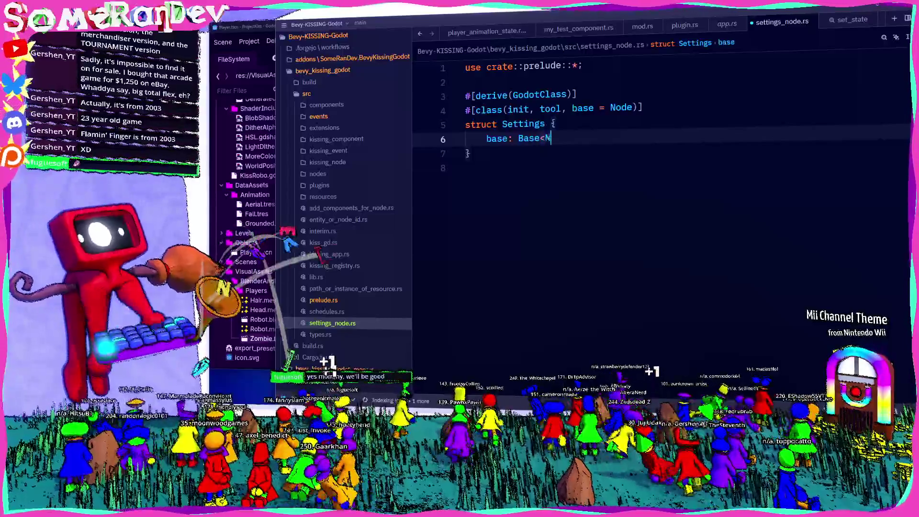
text(ode>,)
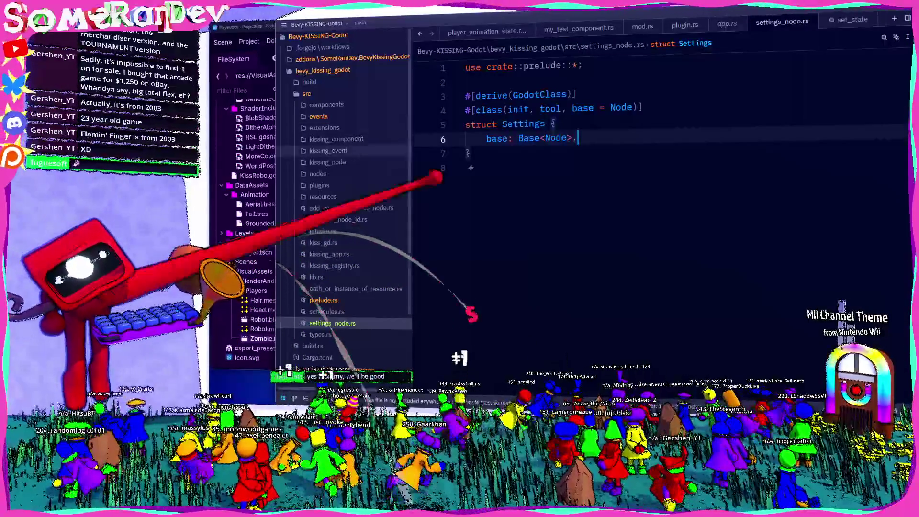
click(470, 168)
click(304, 276)
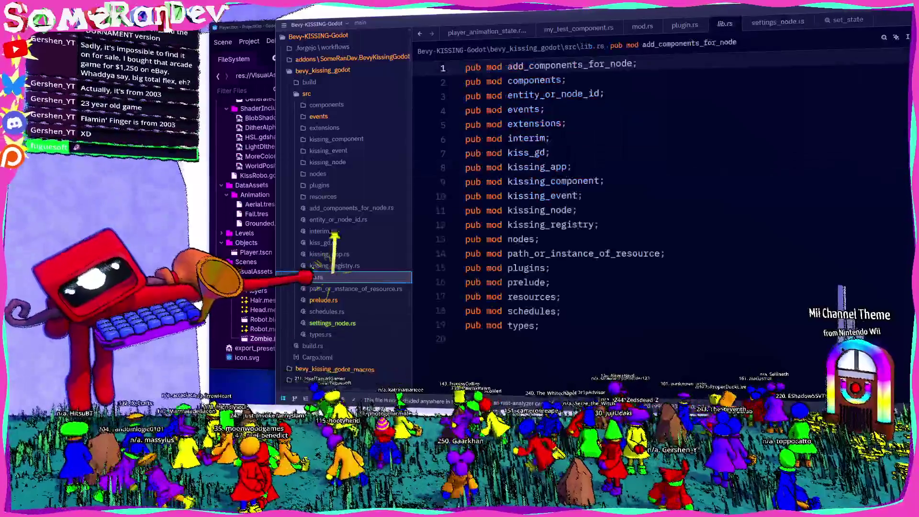
Register 'pub mod settings_node;' in lib.rs's module list and save
click(554, 354)
text(pu)
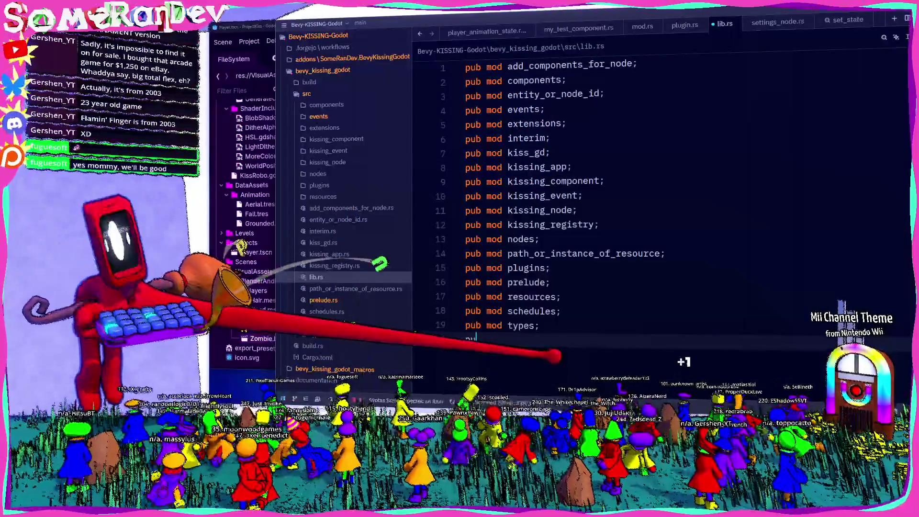
text(b mosettings_node;)
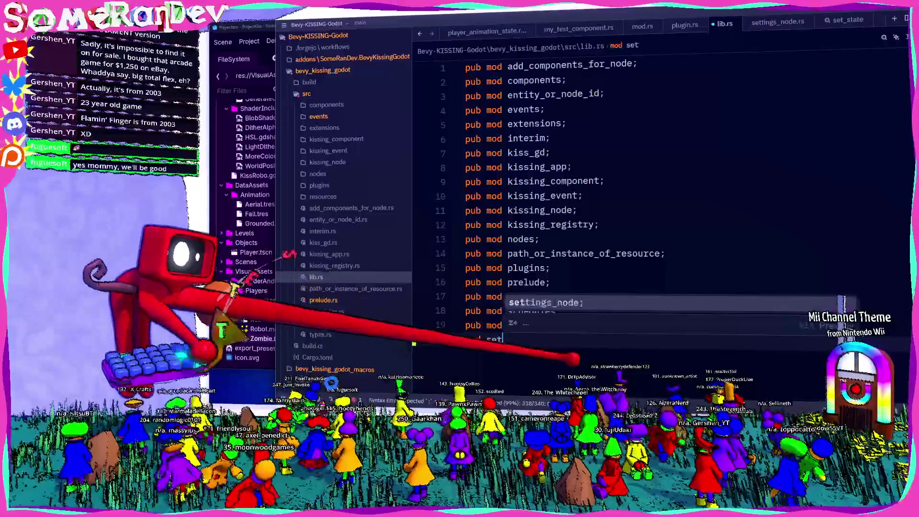
key(Return)
key(ctrl+s)
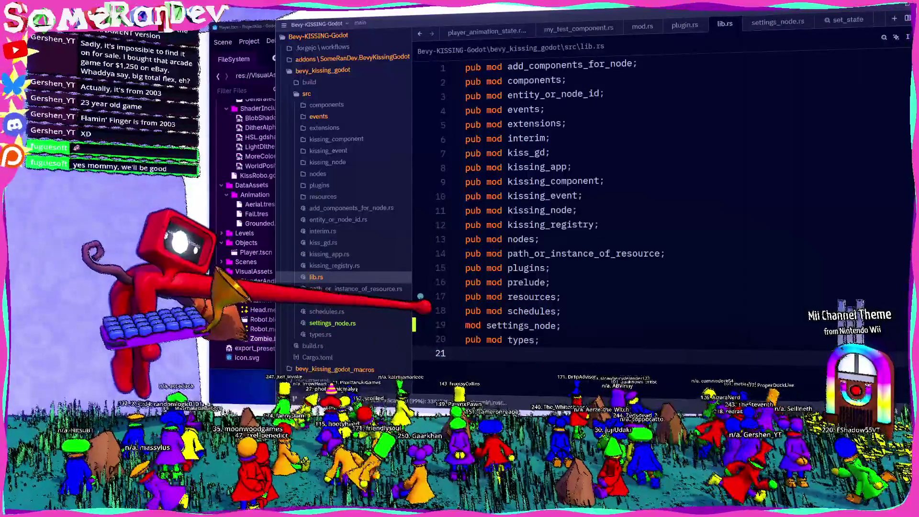
Move settings_node.rs into the nodes folder and delete its module line from lib.rs
click(364, 323)
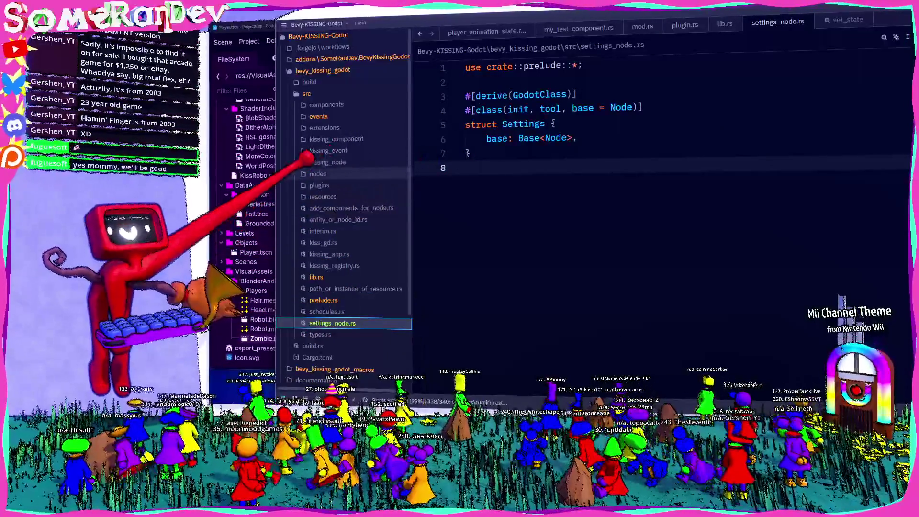
drag(330, 323, 340, 173)
click(316, 323)
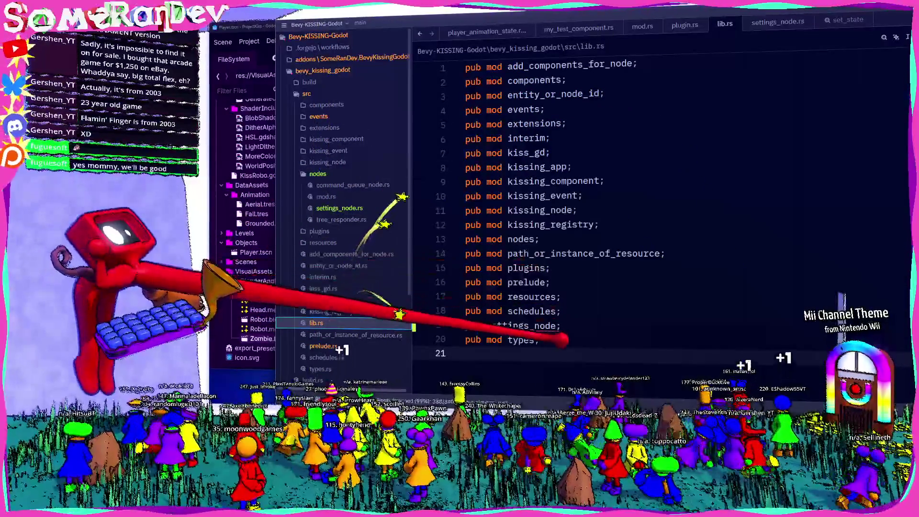
click(545, 325)
key(ctrl+shift+k)
click(594, 296)
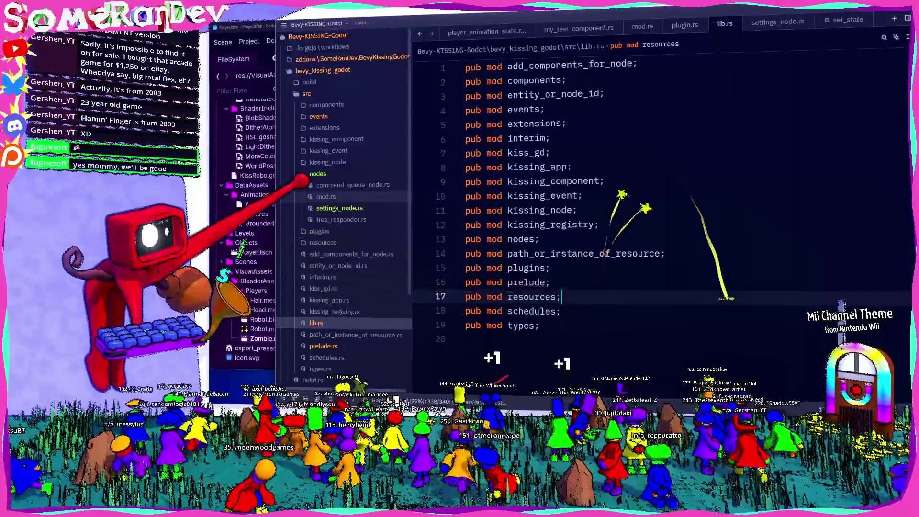
Add 'mod settings_node;' to nodes/mod.rs and save it
click(326, 196)
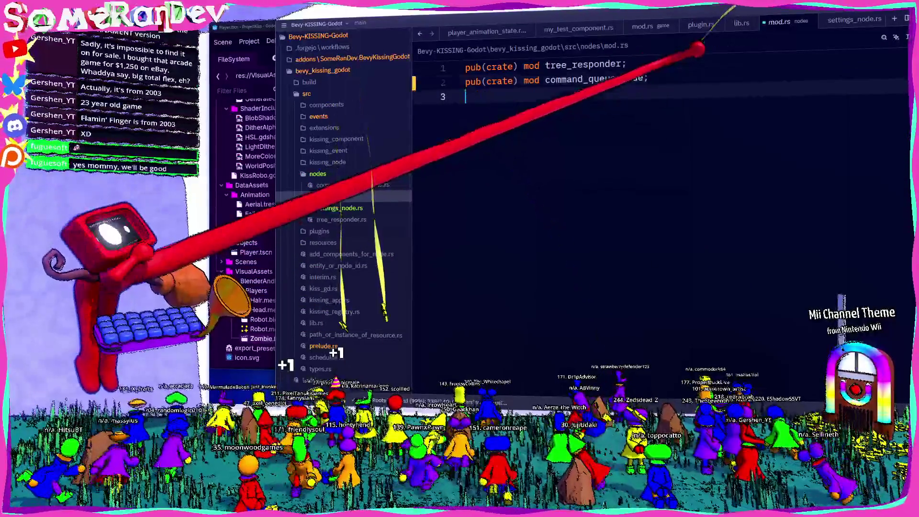
text(mod settings_node;)
key(Up)
key(Home)
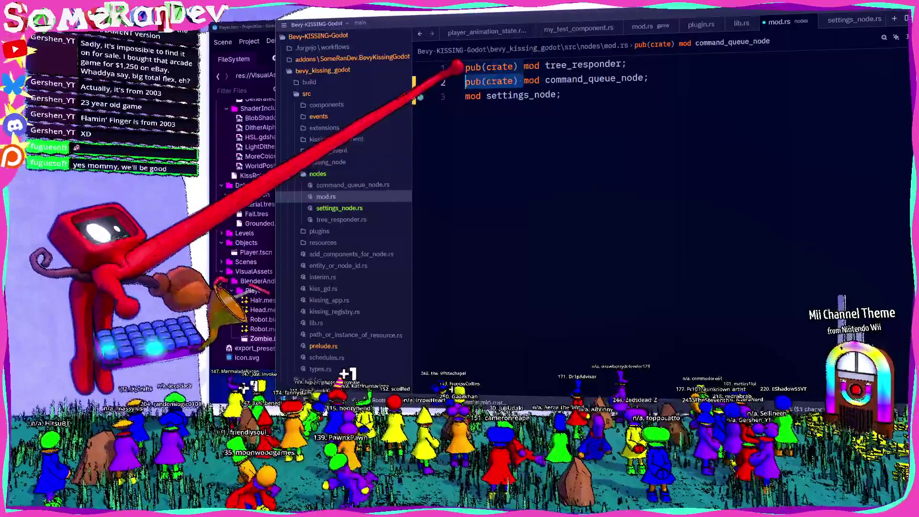
key(ctrl+s)
click(339, 207)
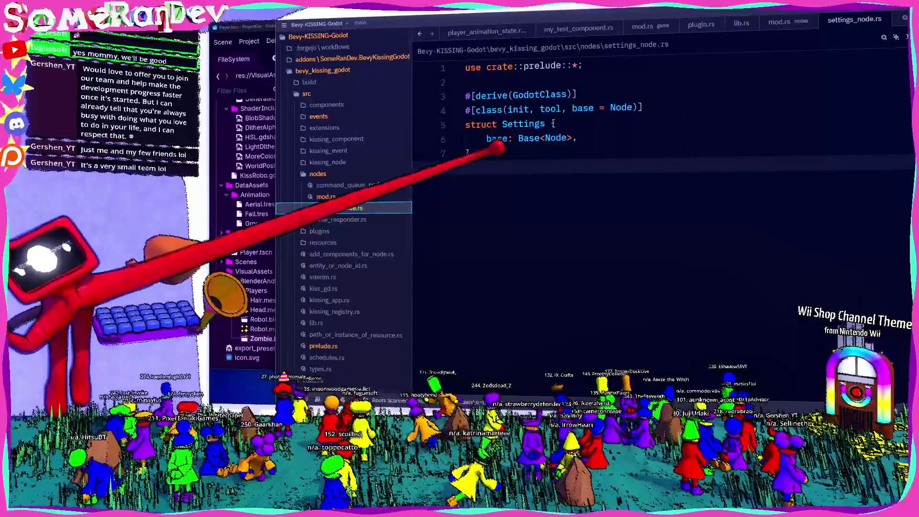
Rename the struct Settings to BKGSettings and save settings_node.rs
click(523, 124)
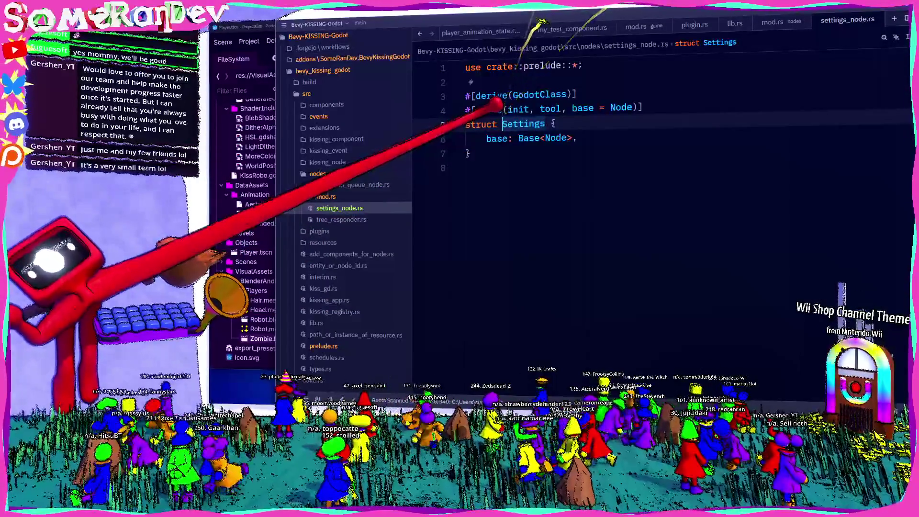
text(BKG)
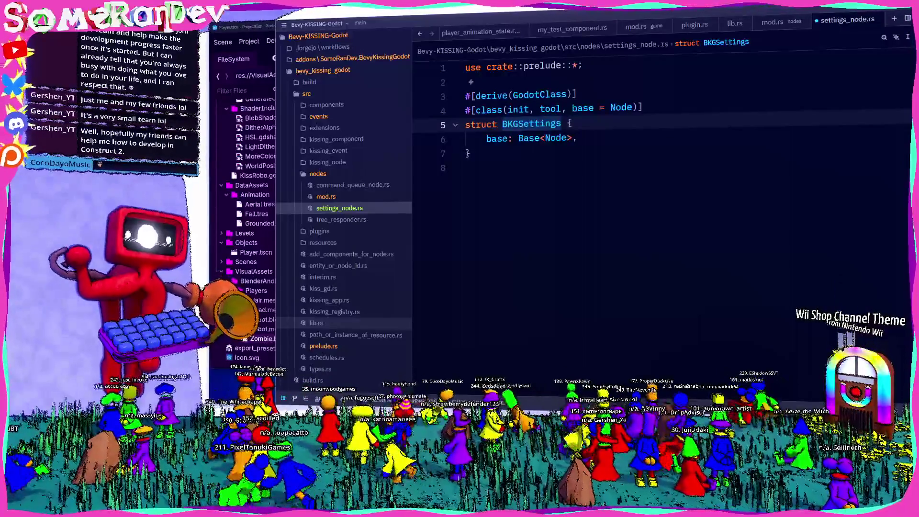
click(586, 173)
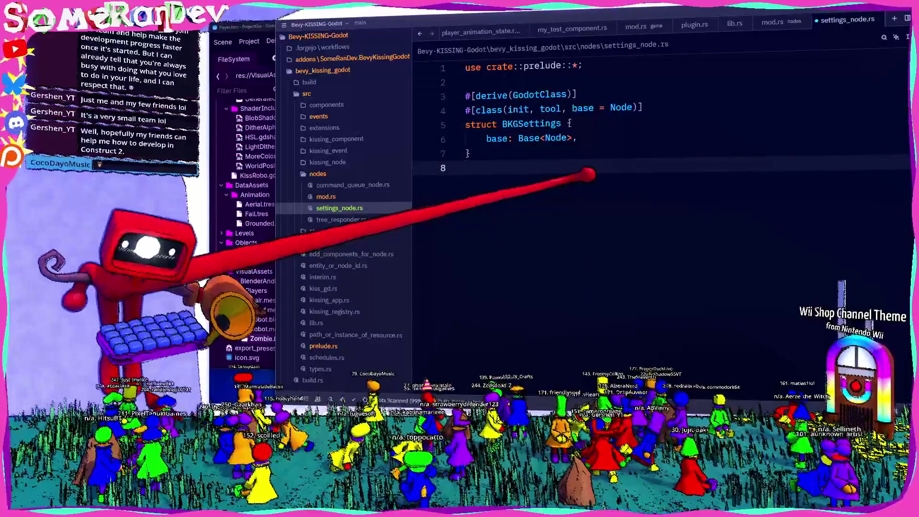
key(ctrl+s)
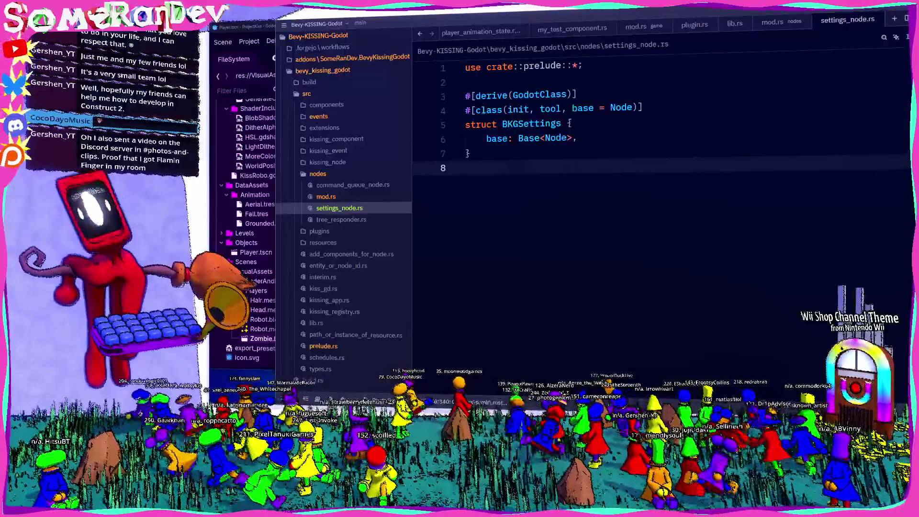
Start renaming the file settings_node.rs to settings.rs
mouse_move(508, 130)
click(560, 124)
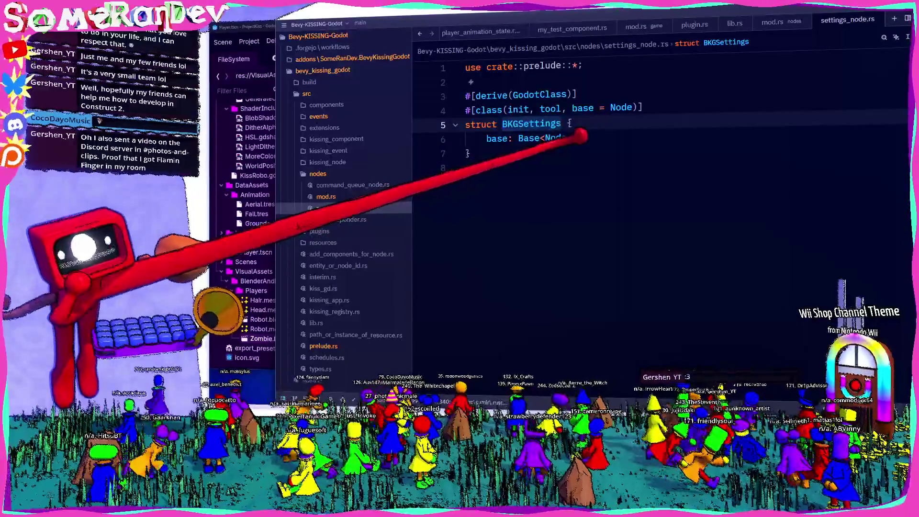
double_click(531, 123)
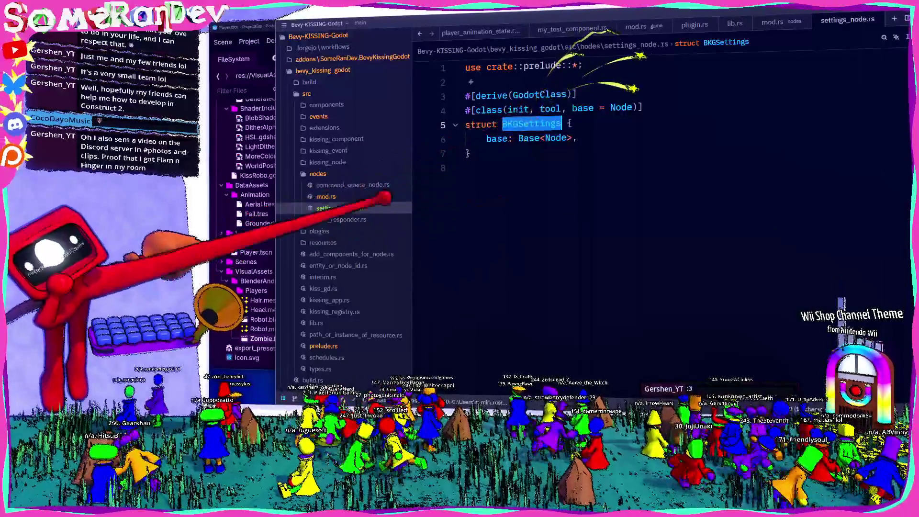
key(F2)
key(Right)
key(BackSpace)
key(BackSpace)
key(BackSpace)
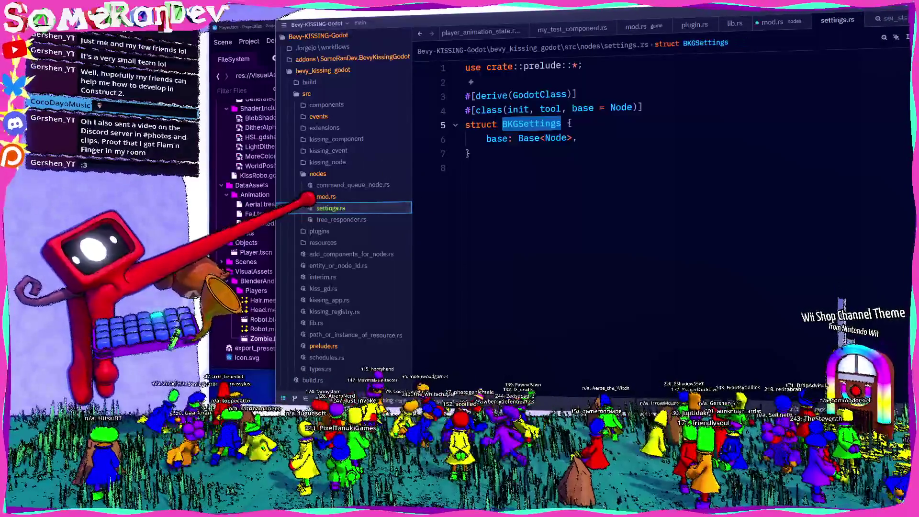
Commit the settings.rs rename, check nodes/mod.rs, and run the build script from settings.rs
click(529, 189)
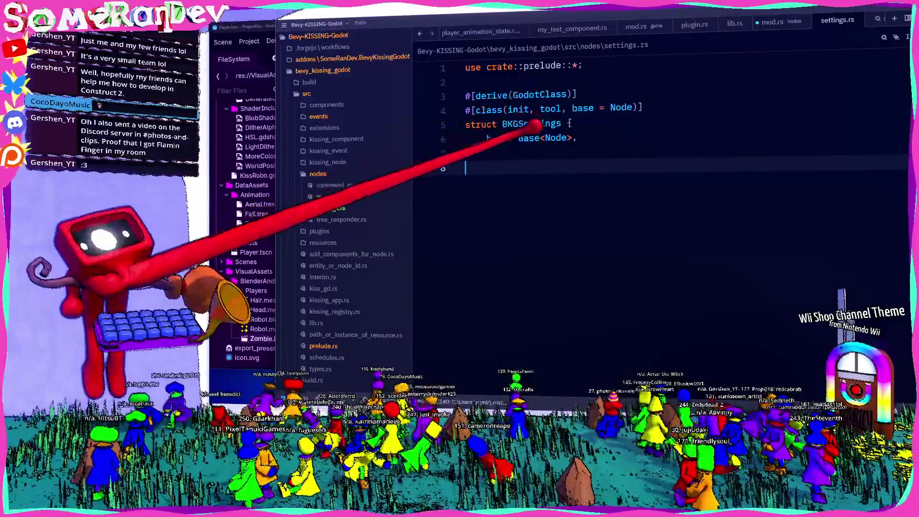
click(595, 136)
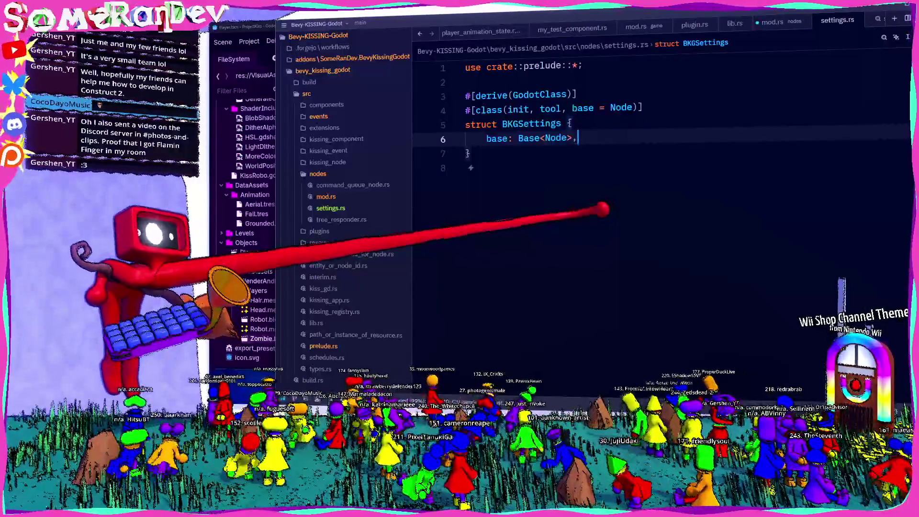
click(771, 22)
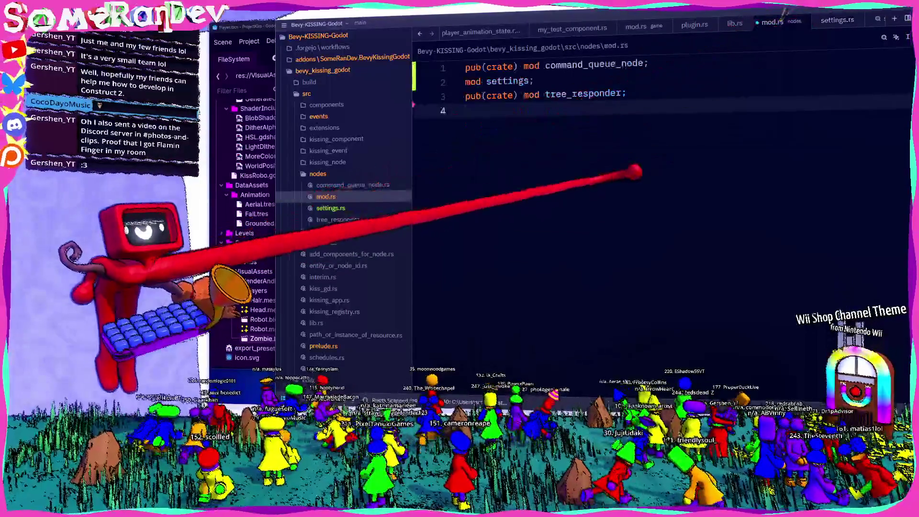
click(832, 20)
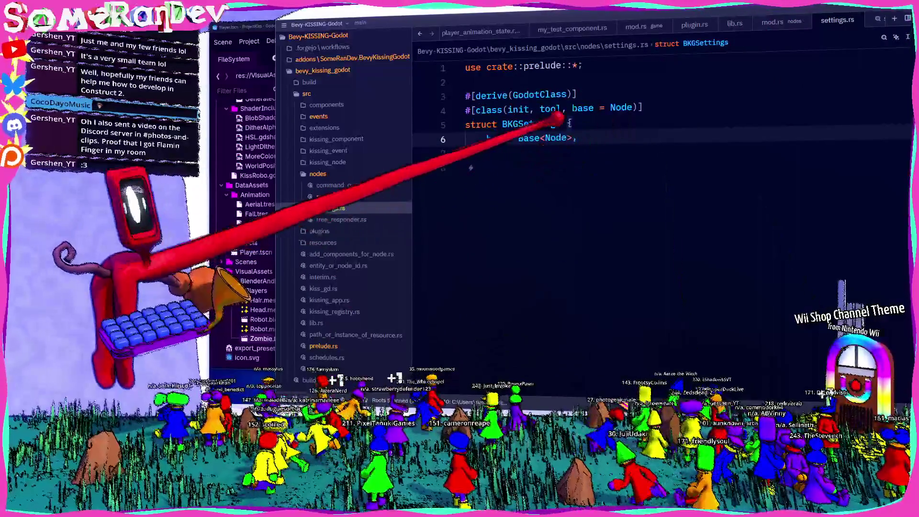
double_click(531, 123)
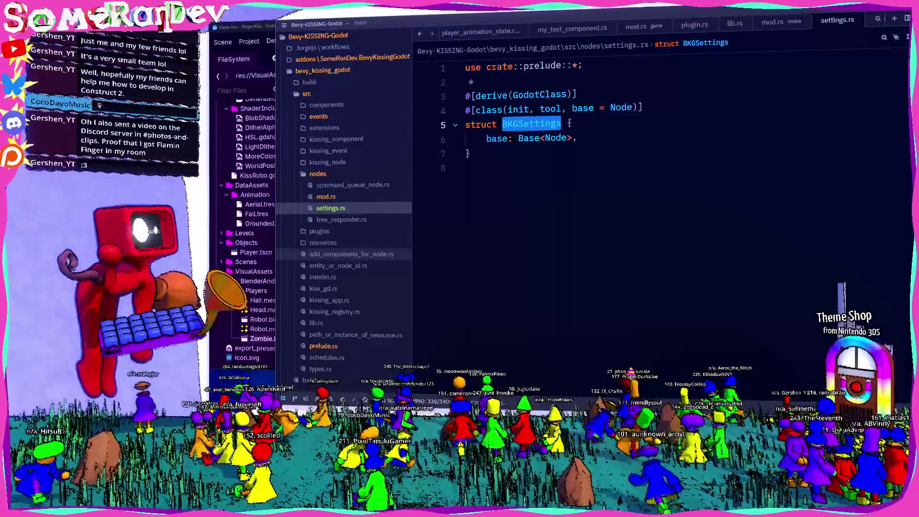
key(F5)
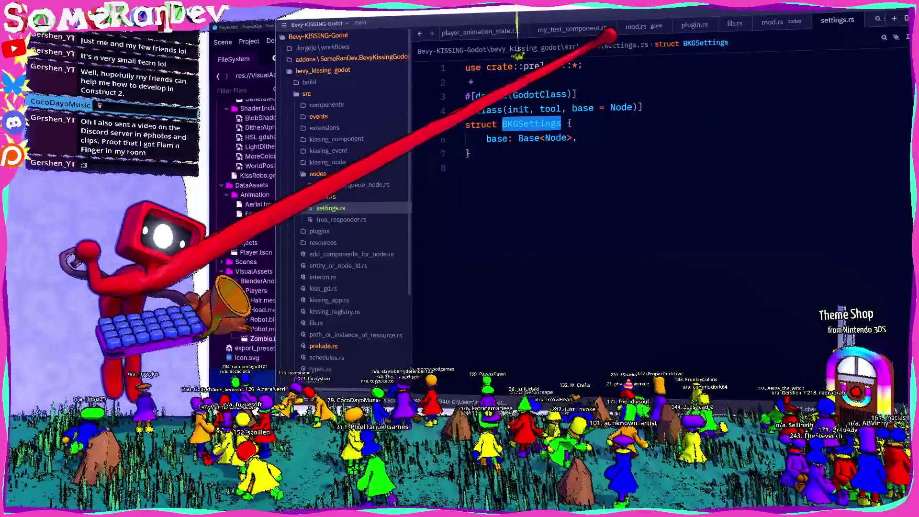
Replace the crate prelude import with 'godot::prelude::*;' and save settings.rs
drag(578, 66, 487, 65)
text(go)
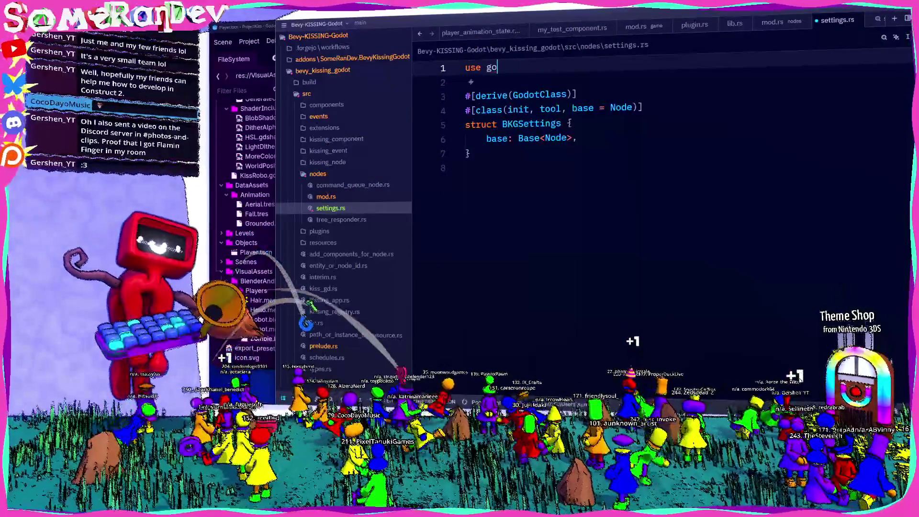
text(dot::prelude::*;)
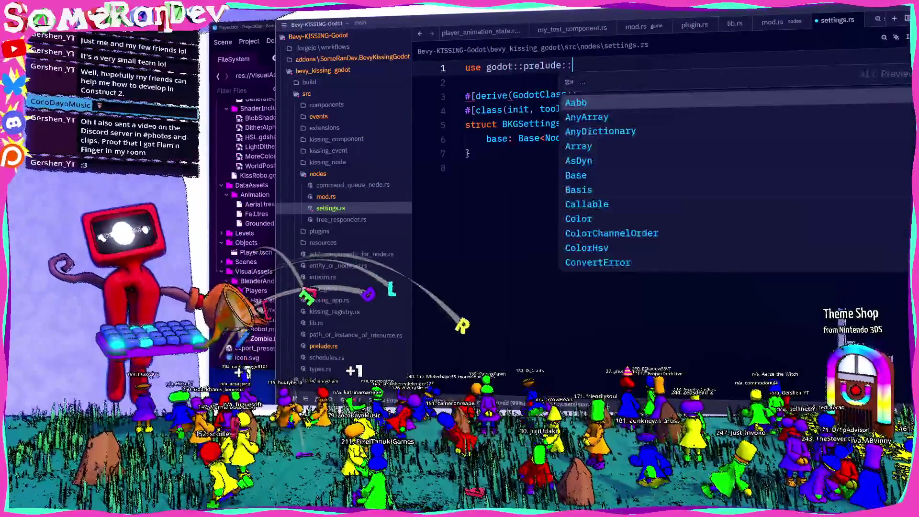
key(ctrl+s)
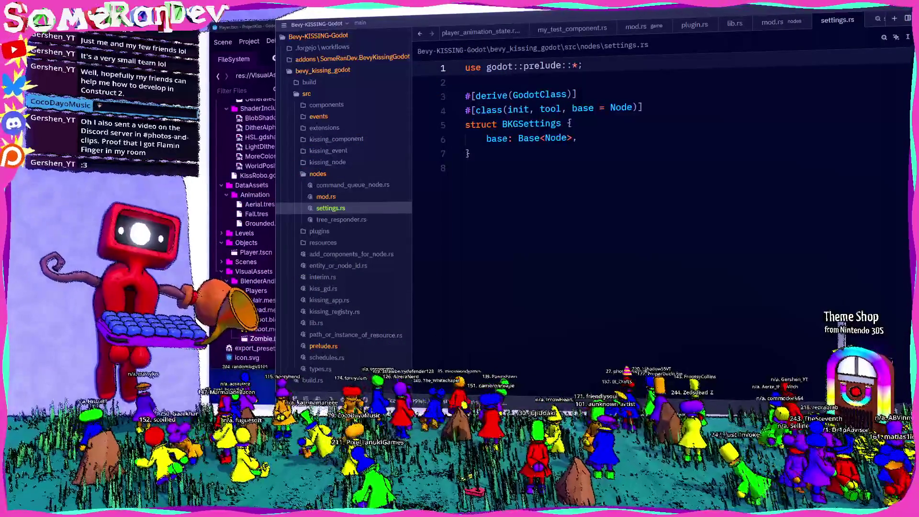
Check prelude.rs's exports, then run the cargo build
scroll(320, 362, down, 3)
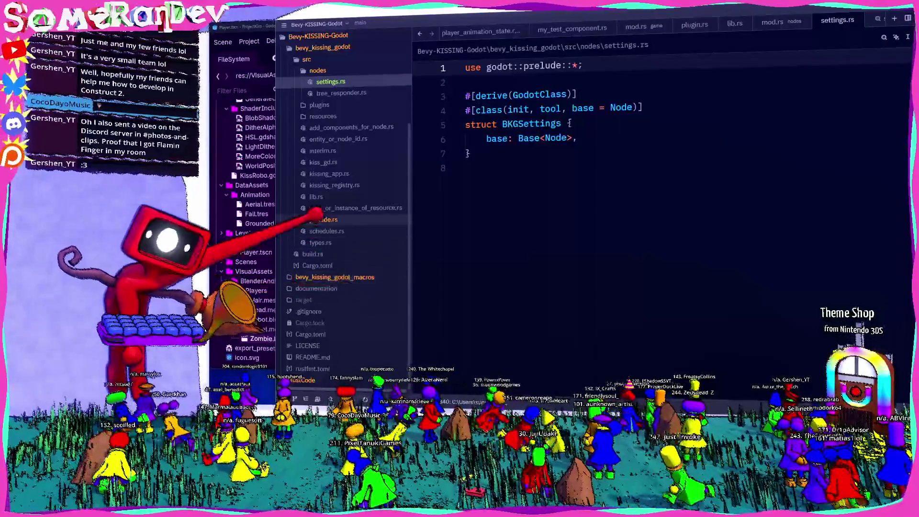
click(323, 219)
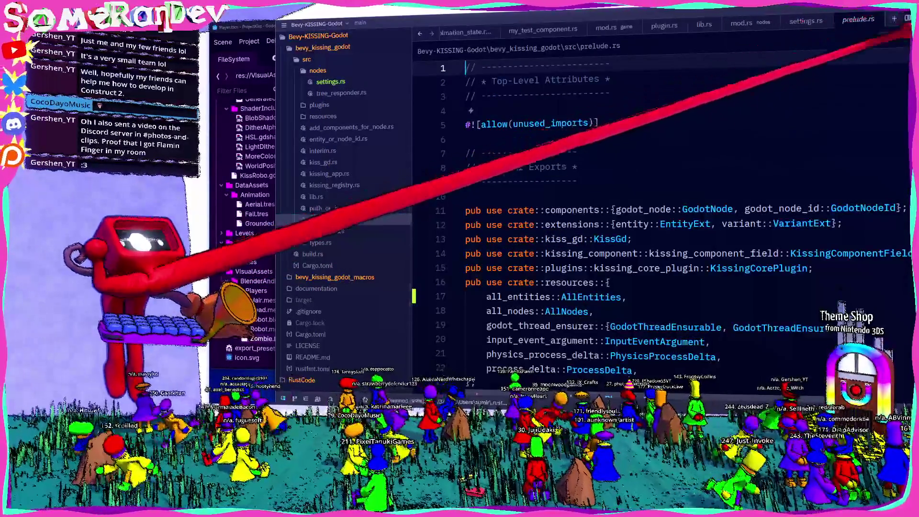
click(905, 18)
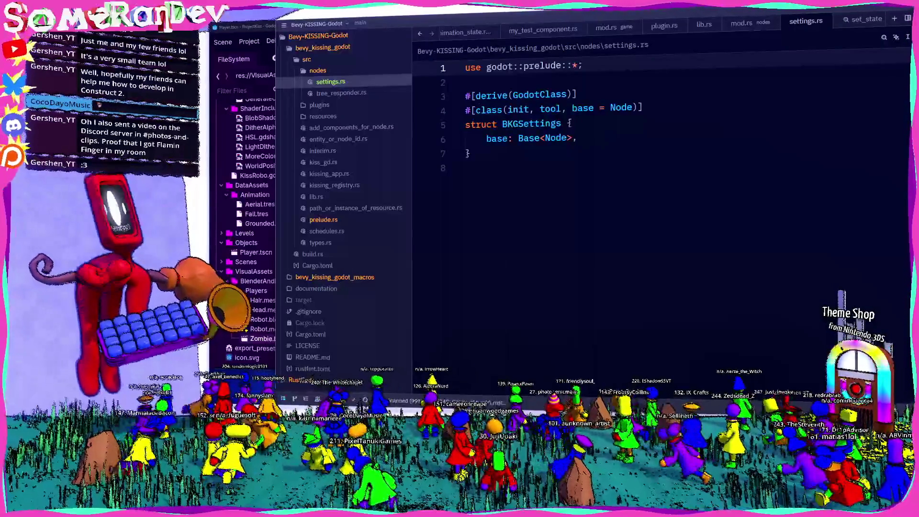
key(F5)
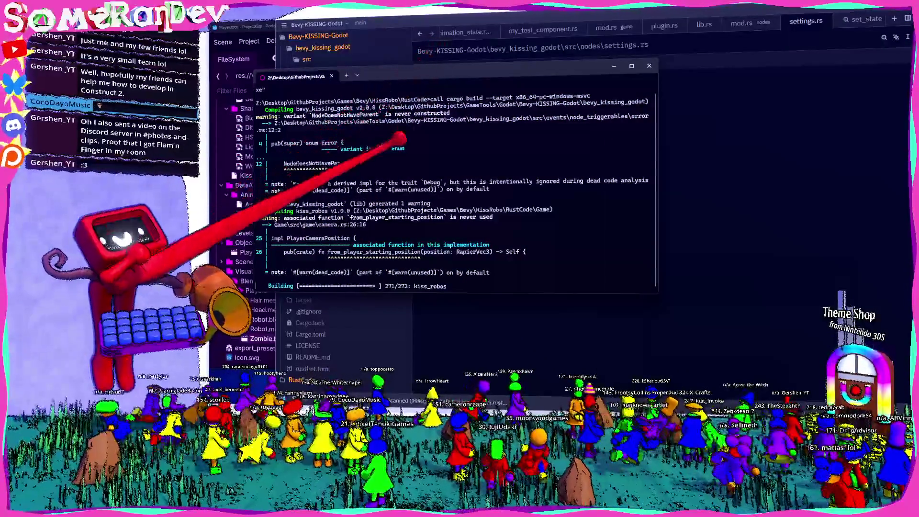
Once the cargo build finishes, add a blank line after the struct in settings.rs and return to Godot
click(430, 34)
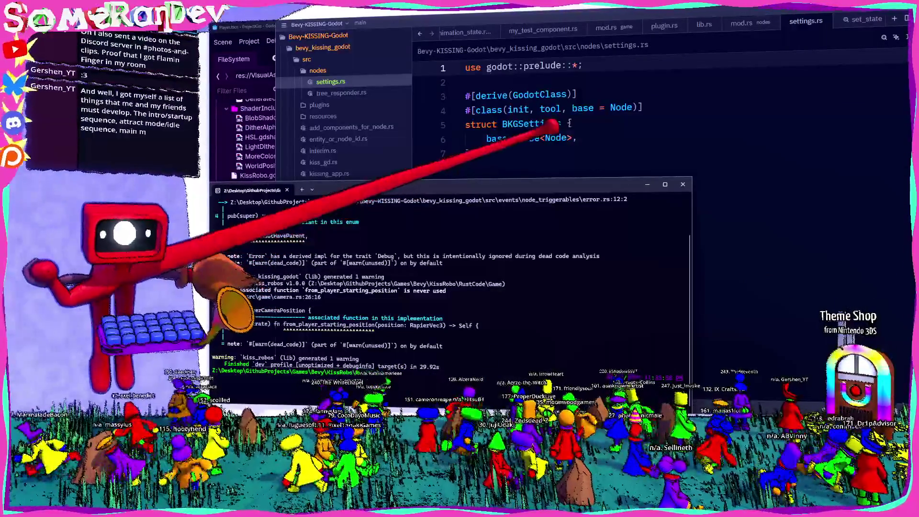
click(550, 138)
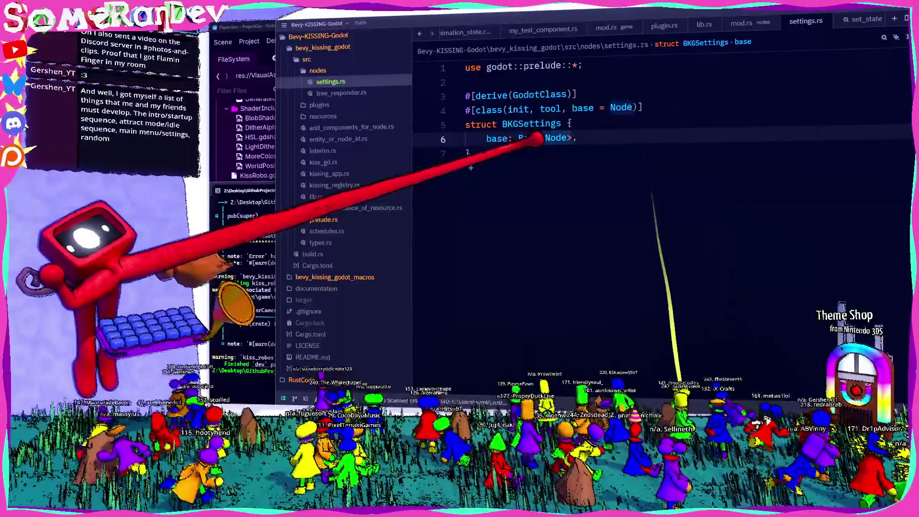
click(488, 170)
key(Return)
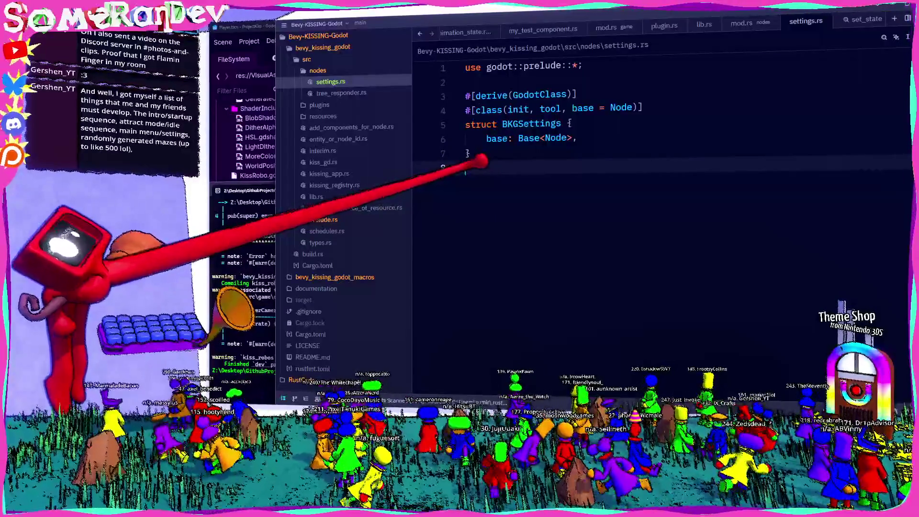
key(alt+Tab)
key(Tab)
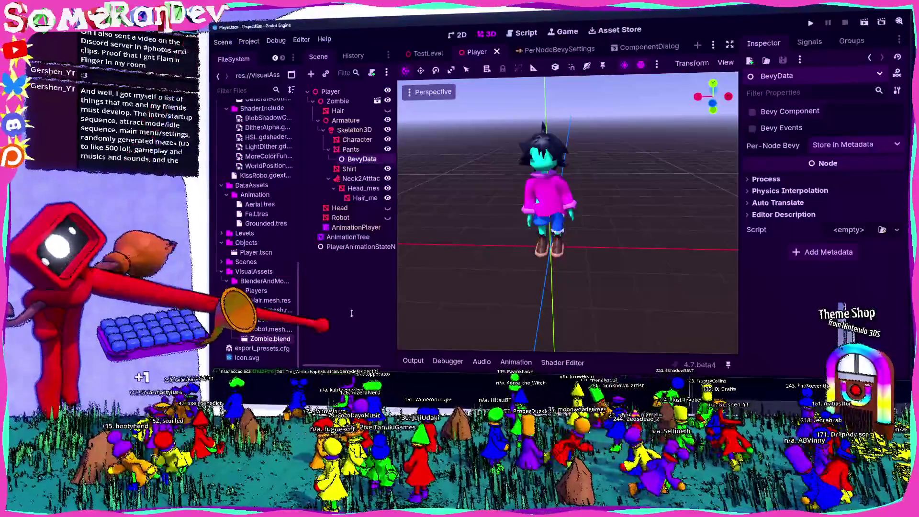
Check the BevyData node in Godot's Player scene, then go back to settings.rs in Zed
key(alt+Tab)
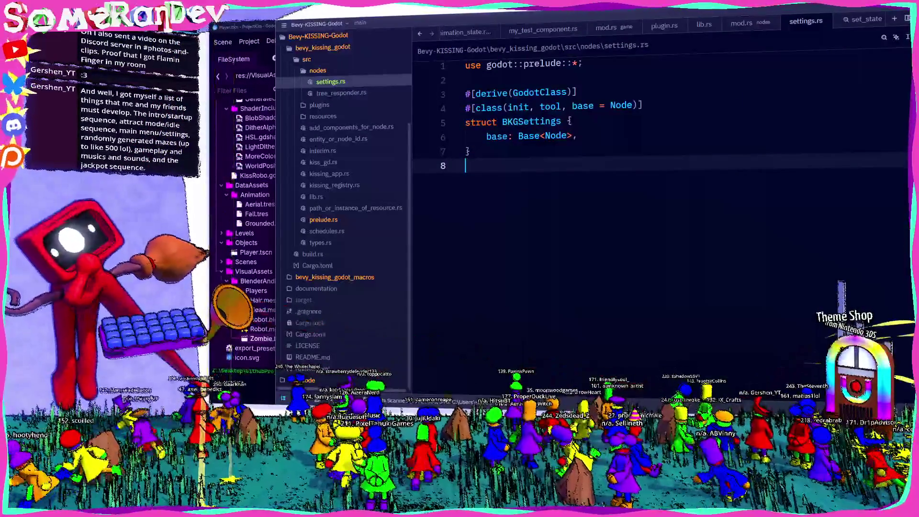
key(alt+Tab)
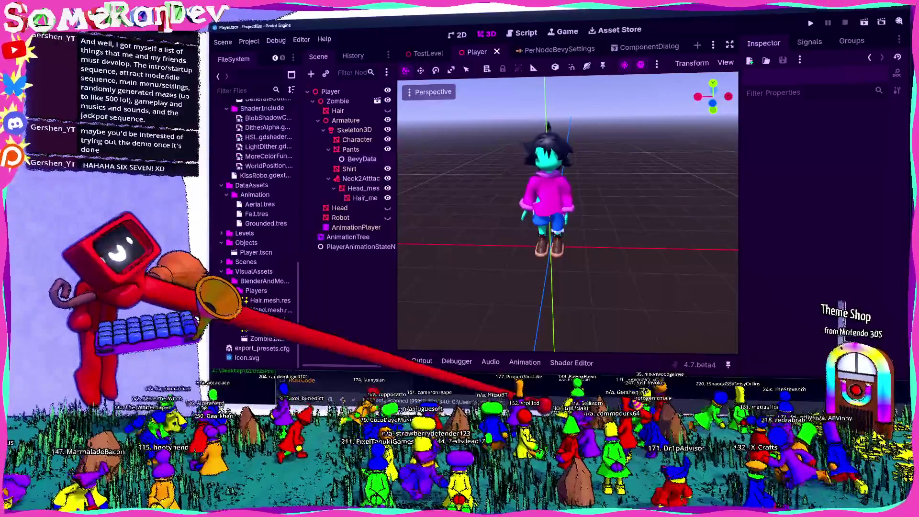
key(alt+Tab)
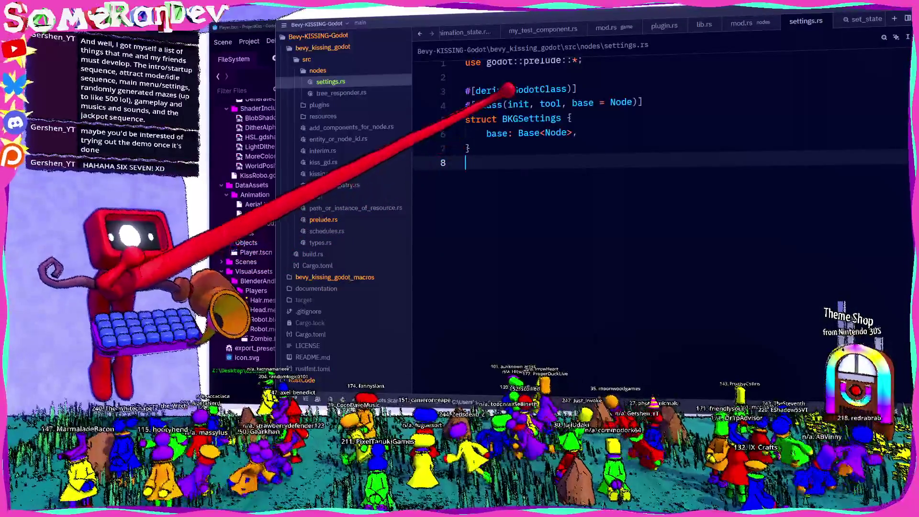
mouse_move(505, 118)
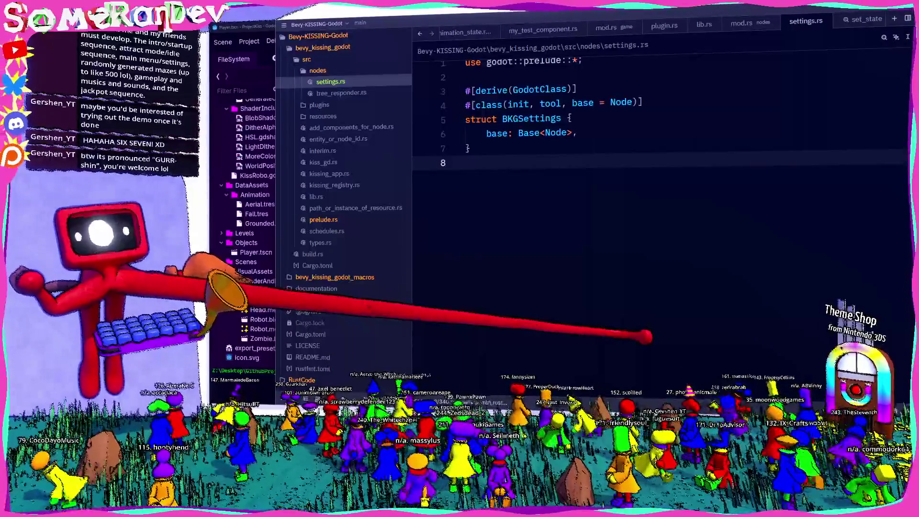
click(546, 220)
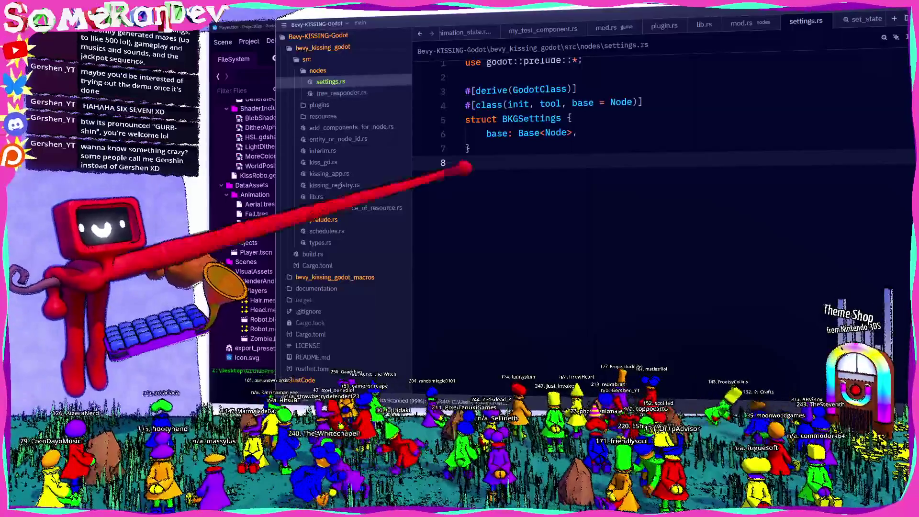
double_click(531, 119)
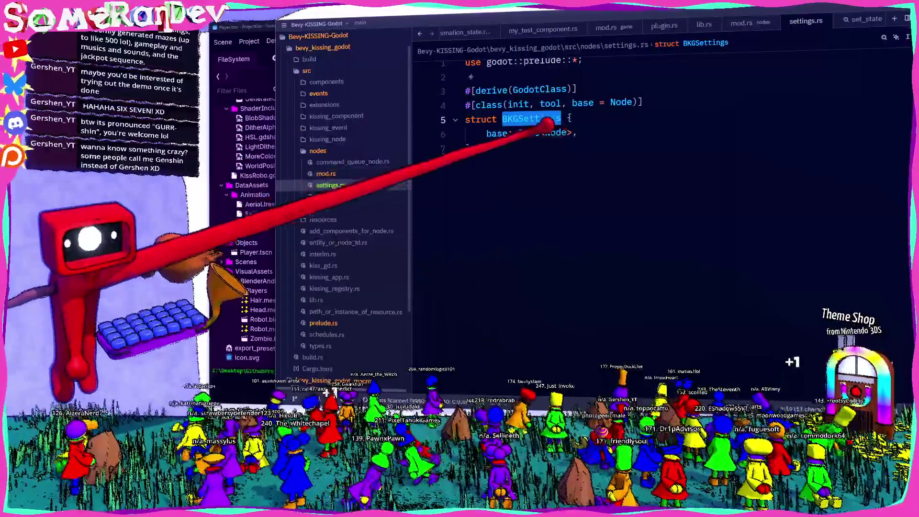
Start a fresh cargo build of the extension with F5
mouse_move(529, 115)
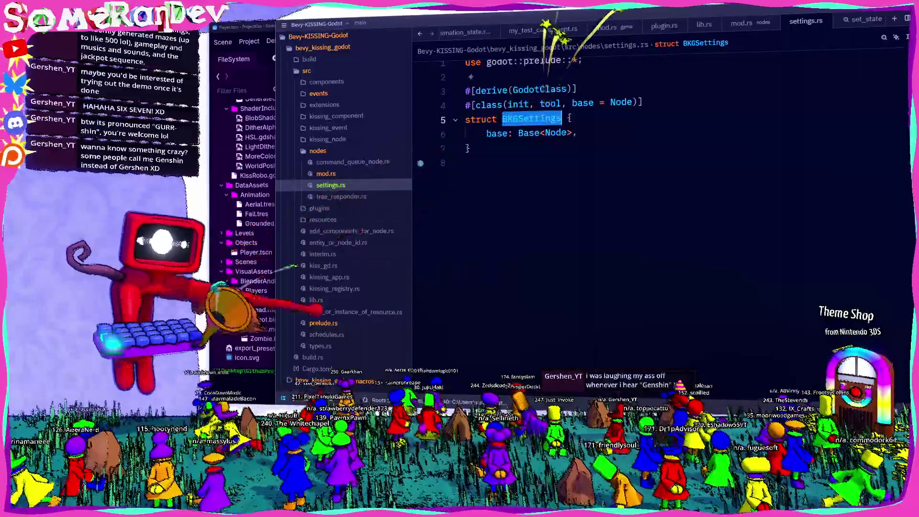
key(F5)
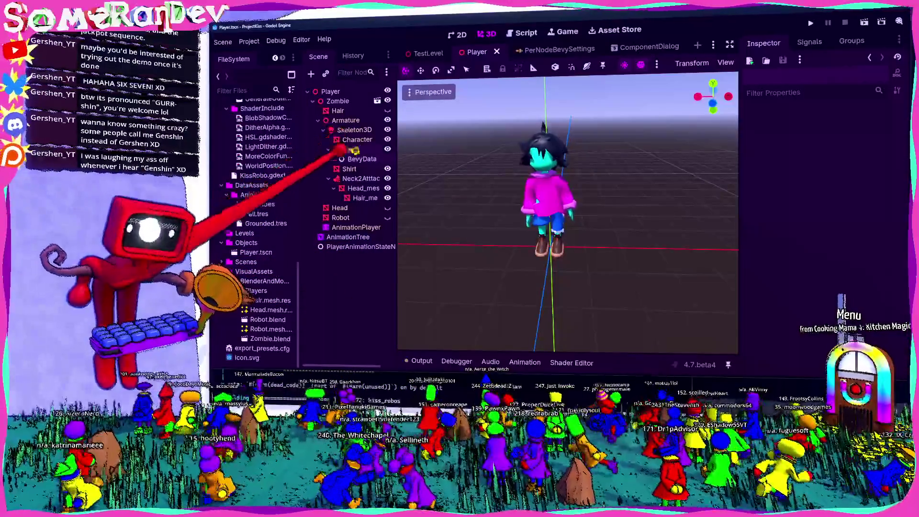
Delete the BevyData node under Pants, confirm the deletion, and save the Player scene
click(350, 149)
click(361, 159)
key(Delete)
key(Return)
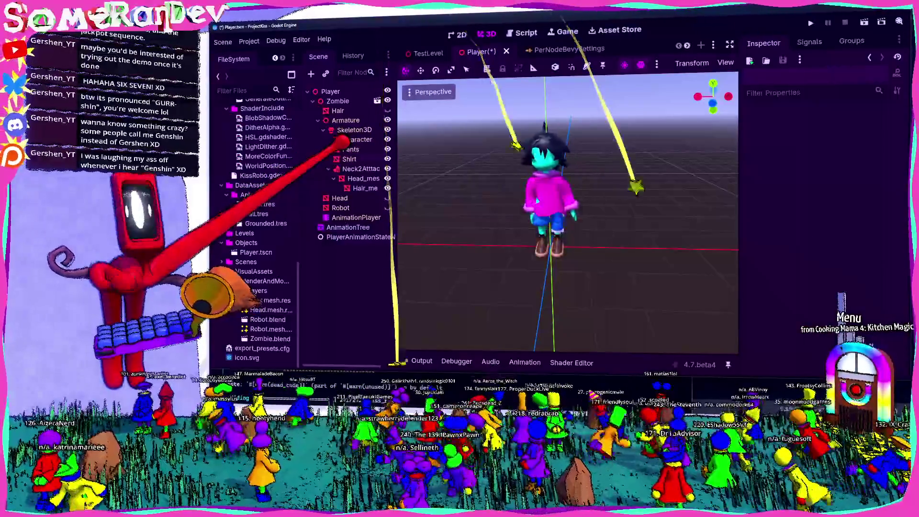
key(ctrl+s)
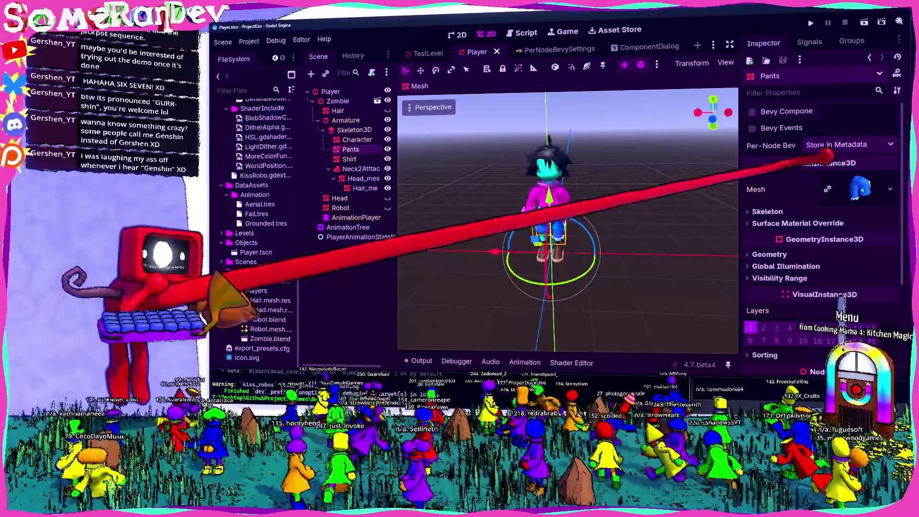
Look over the Pants node's Per-Node Bevy option in the Inspector
mouse_move(824, 158)
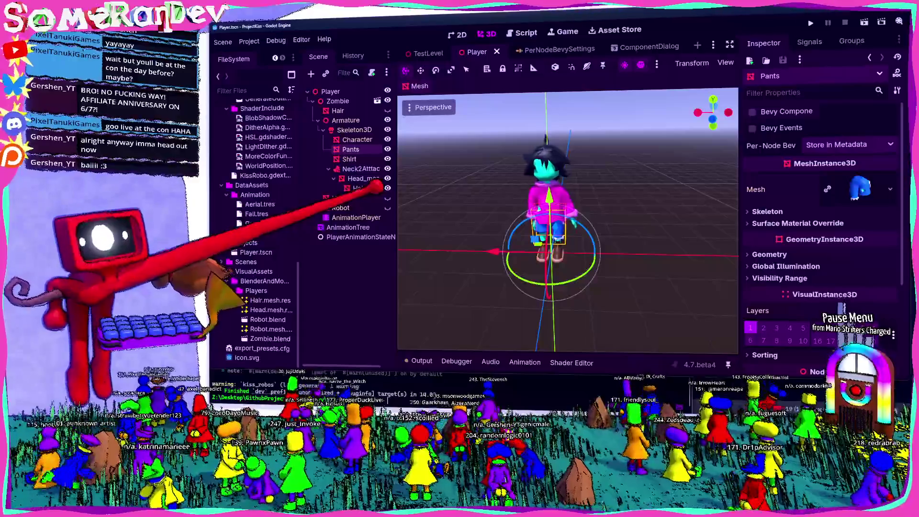
Open the InspectorPlugin.gd script from the PerNodeBevySettings scene
click(335, 287)
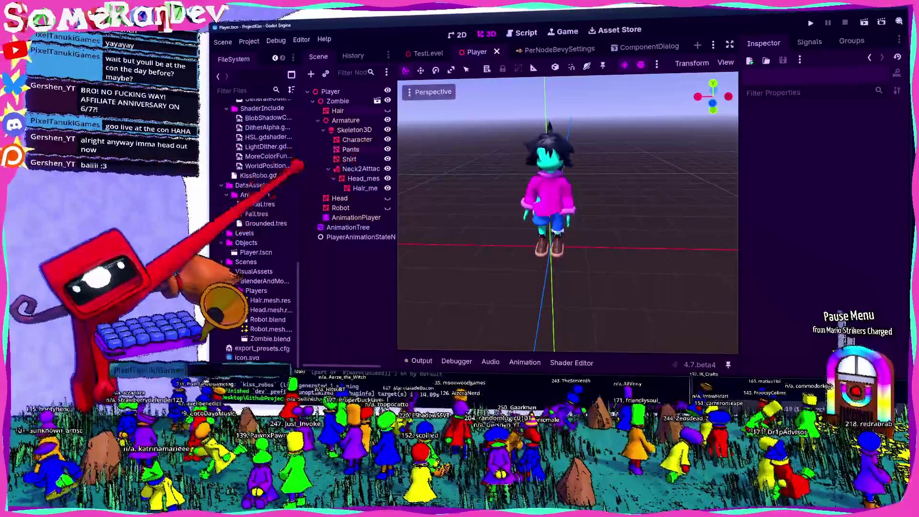
scroll(256, 220, up, 10)
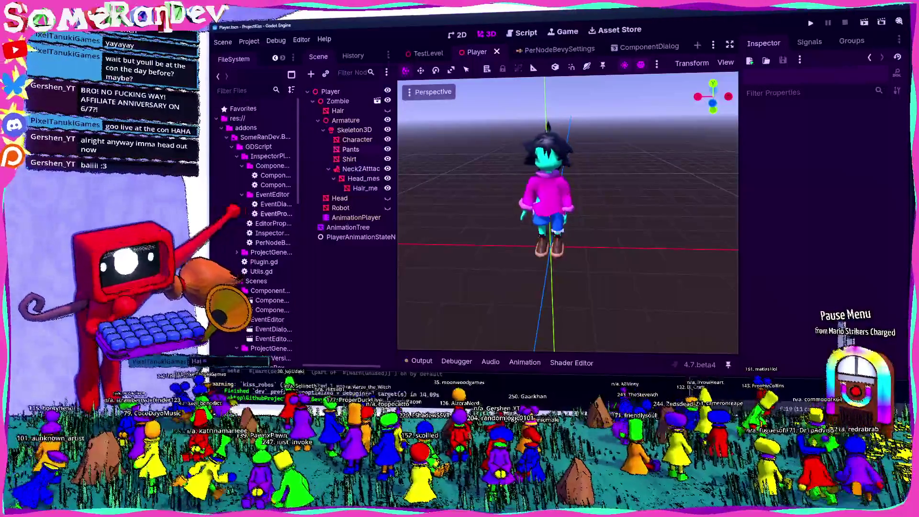
click(554, 49)
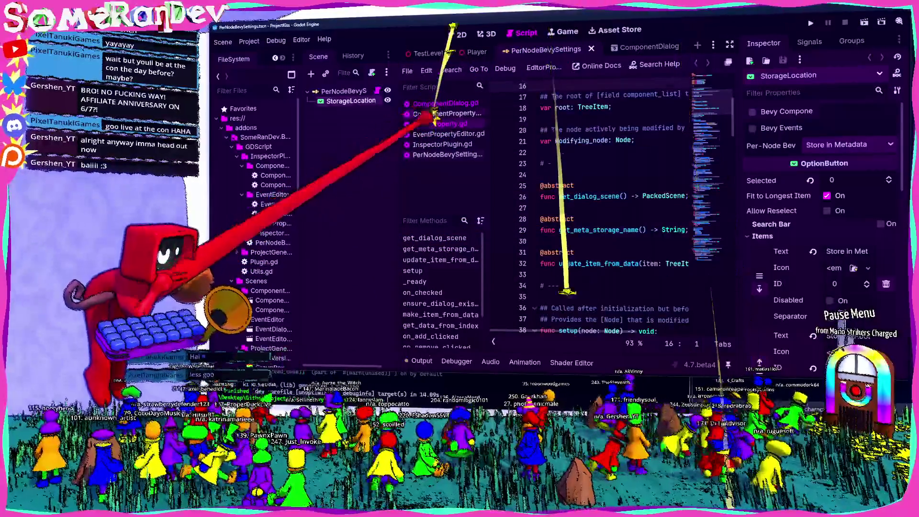
click(443, 113)
key(Down)
key(Down)
key(Down)
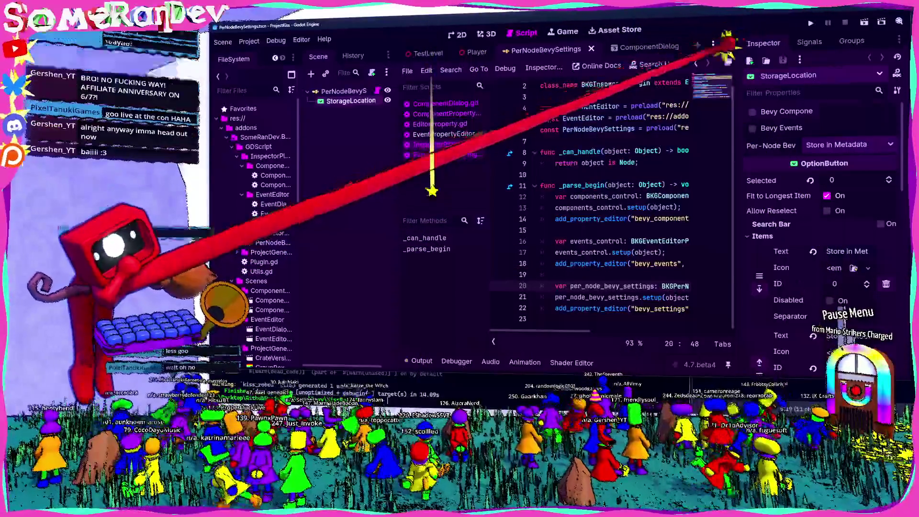
Hide the side docks and comment out the per_node_bevy_settings lines 20–22 with Ctrl+K
click(728, 62)
drag(710, 303, 347, 280)
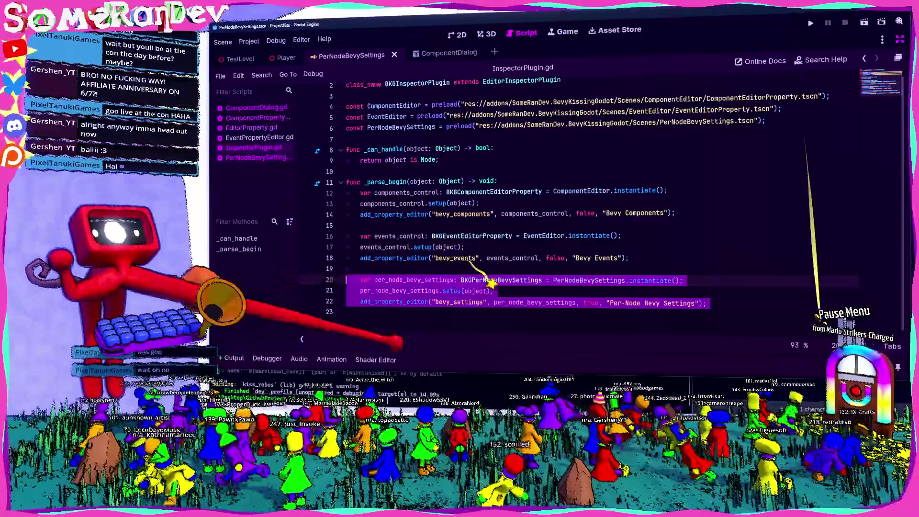
key(ctrl+k)
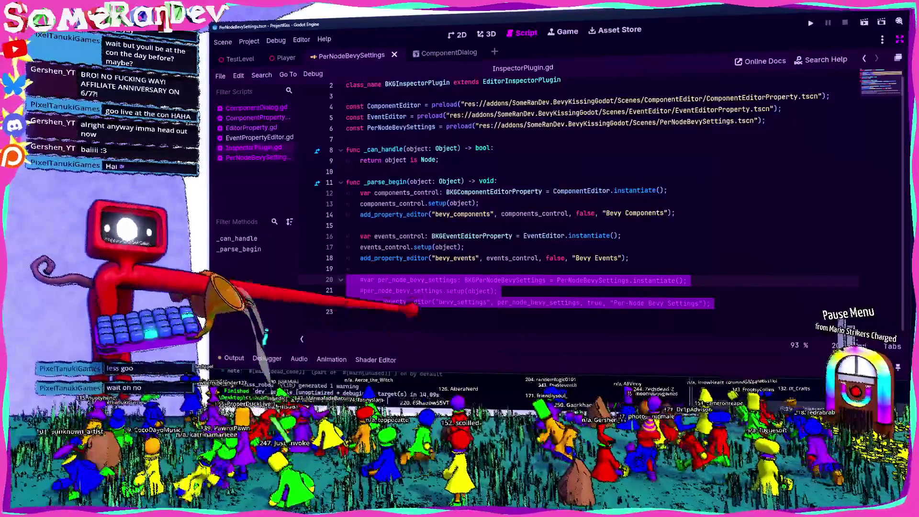
click(460, 269)
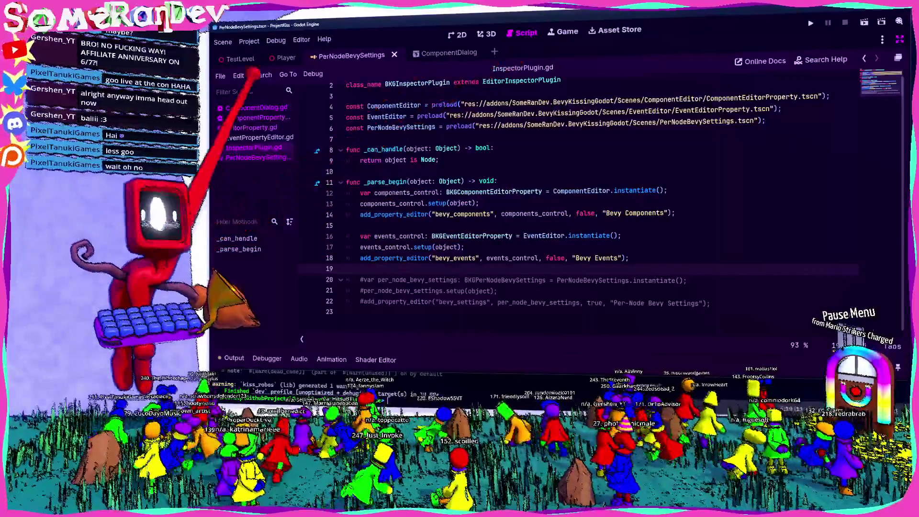
click(256, 117)
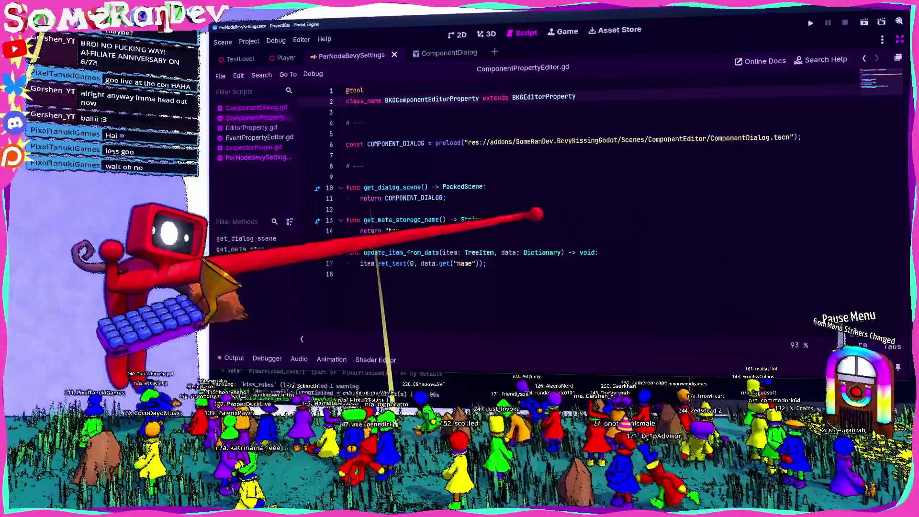
Open EditorProperty.gd and search it for modifying_node, starting at its declaration
ctrl+click(543, 96)
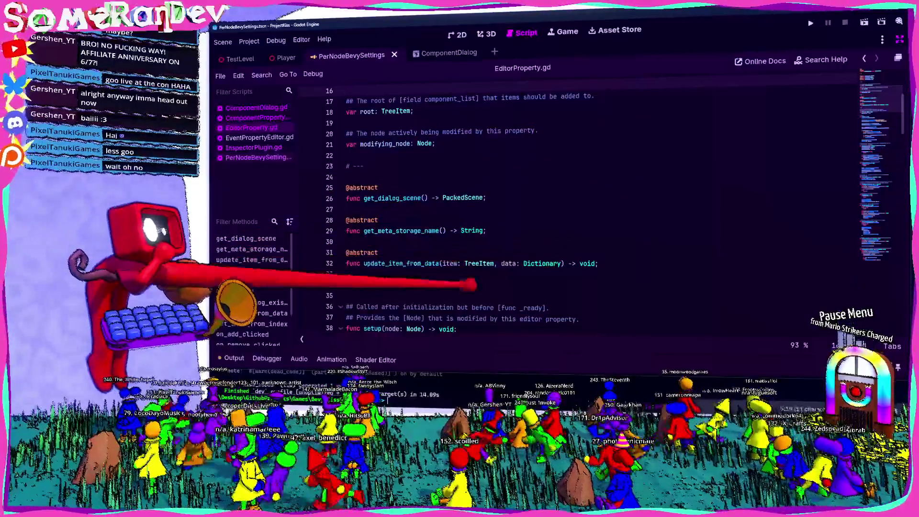
scroll(578, 204, down, 3)
scroll(522, 231, down, 3)
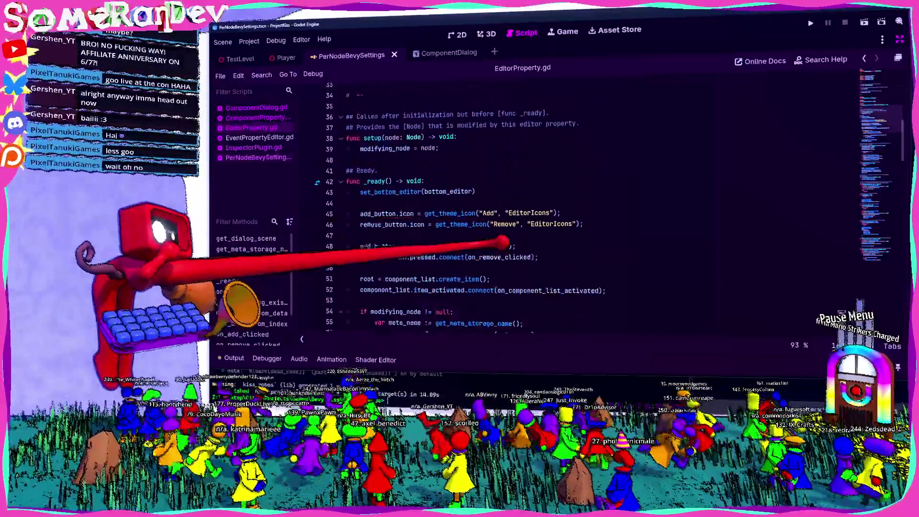
double_click(385, 143)
key(ctrl+f)
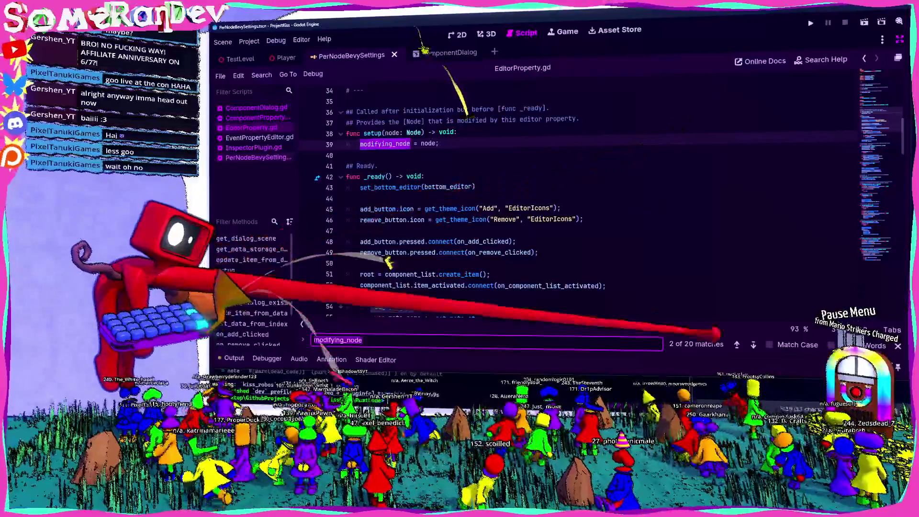
key(Return)
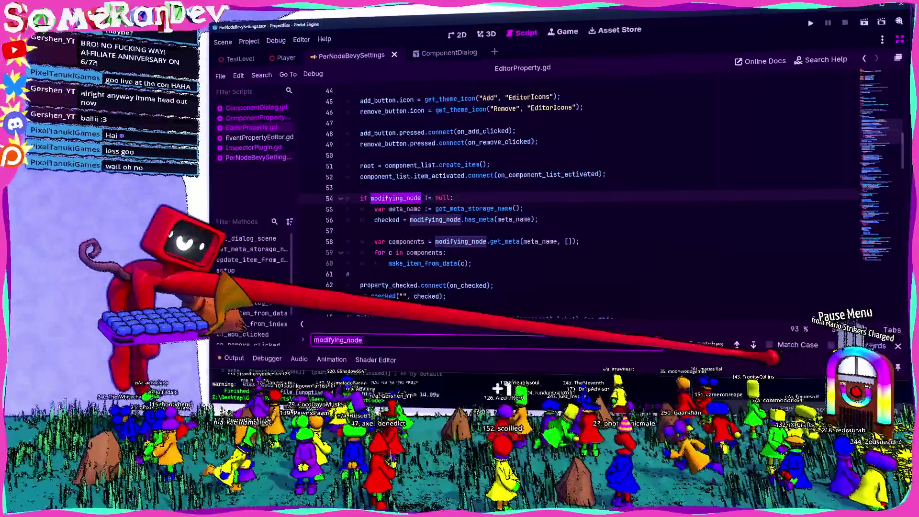
key(shift+Return)
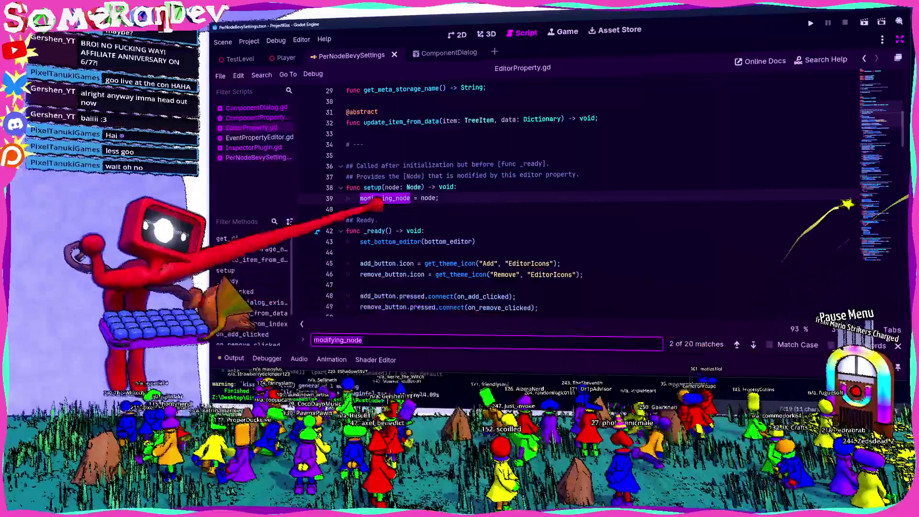
scroll(339, 187, up, 7)
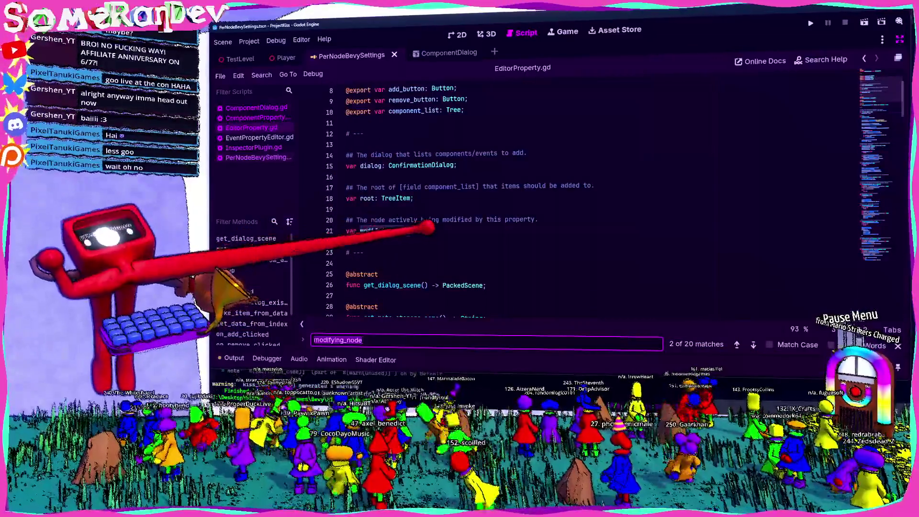
drag(435, 231, 335, 219)
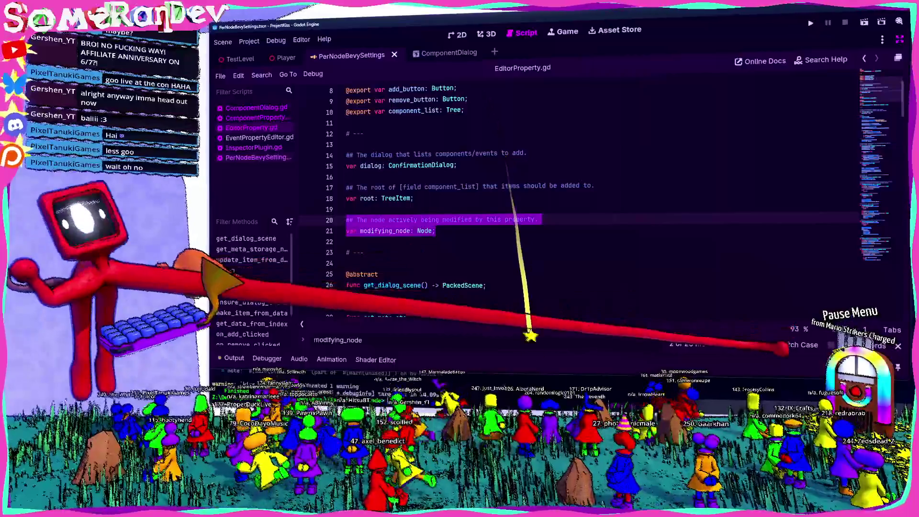
Step through the modifying_node matches down to its use in on_add_clicked
click(753, 343)
click(753, 344)
click(753, 343)
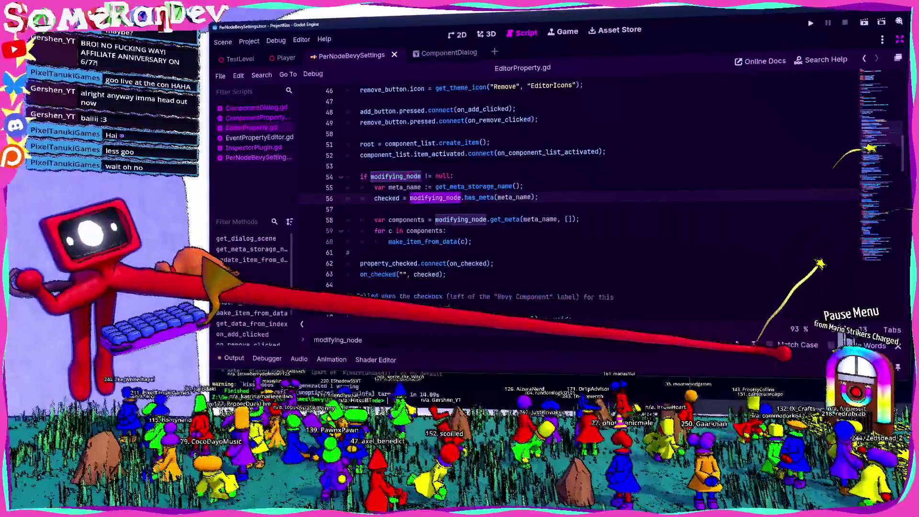
click(753, 343)
click(753, 343)
click(753, 344)
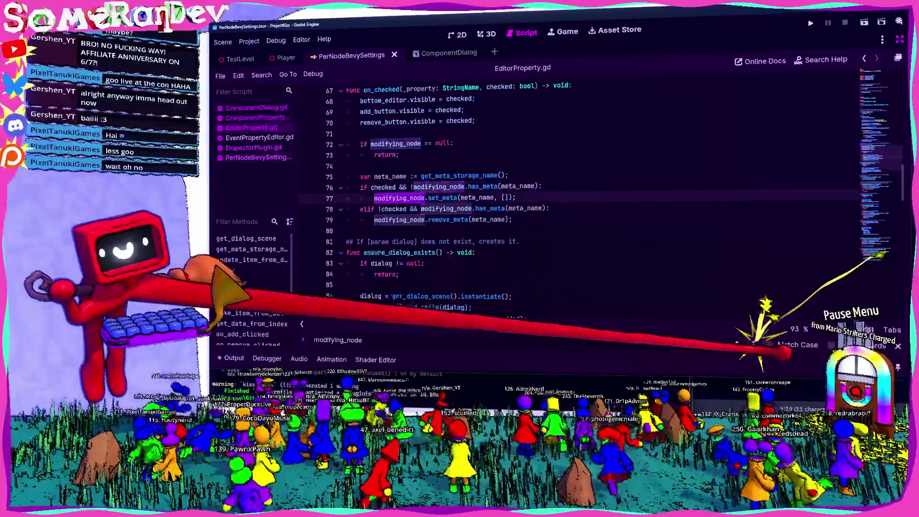
click(753, 344)
click(753, 344)
click(753, 343)
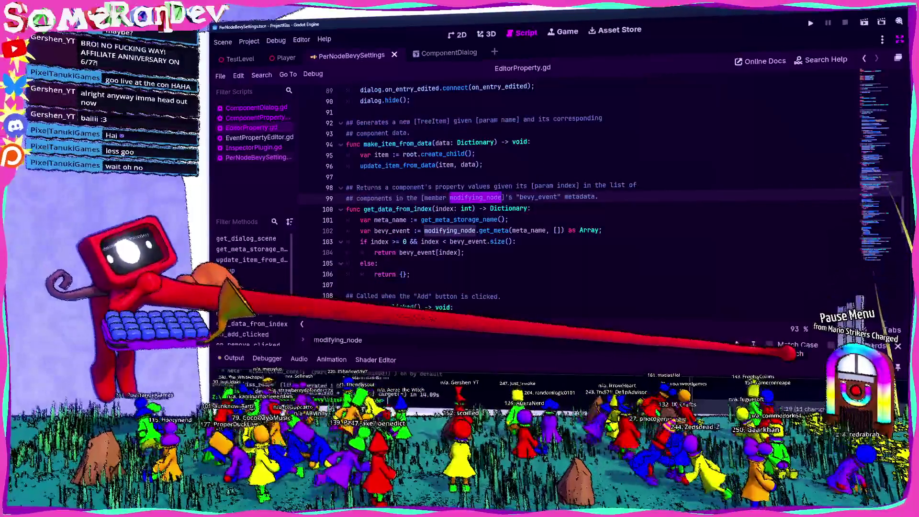
click(753, 343)
click(753, 343)
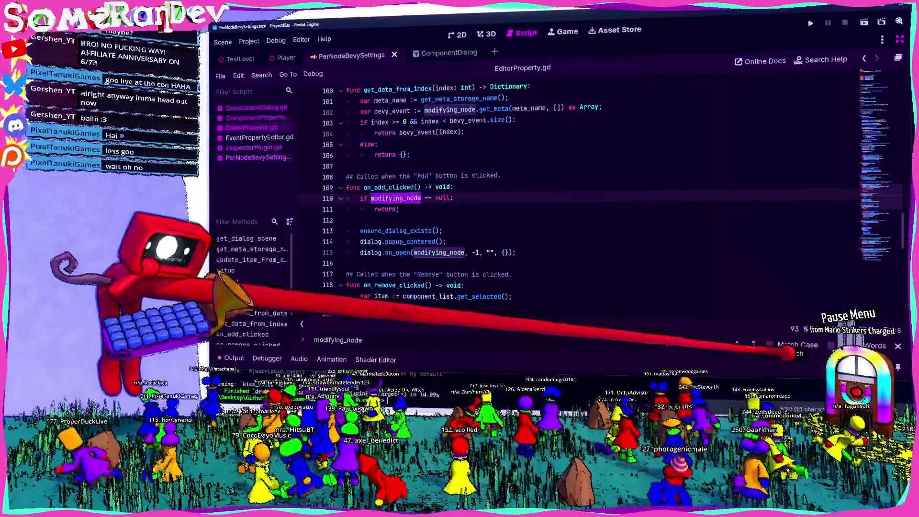
click(753, 344)
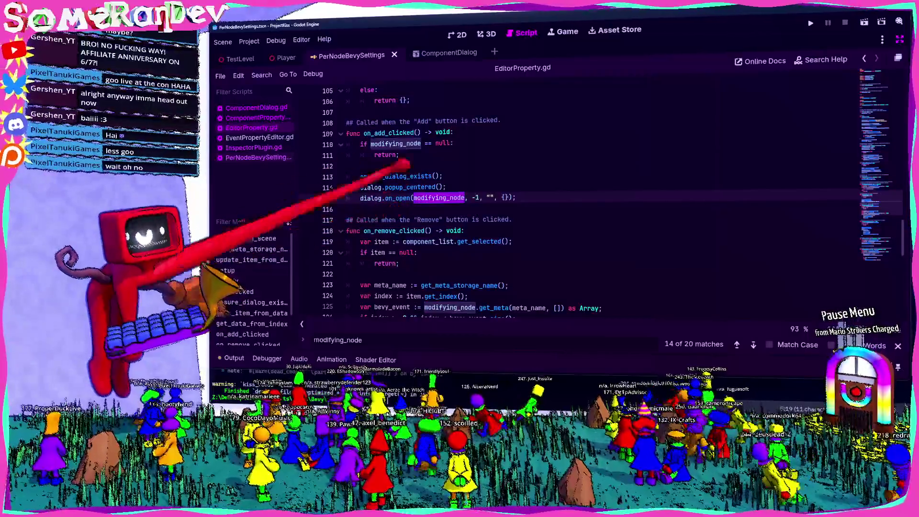
scroll(479, 216, down, 5)
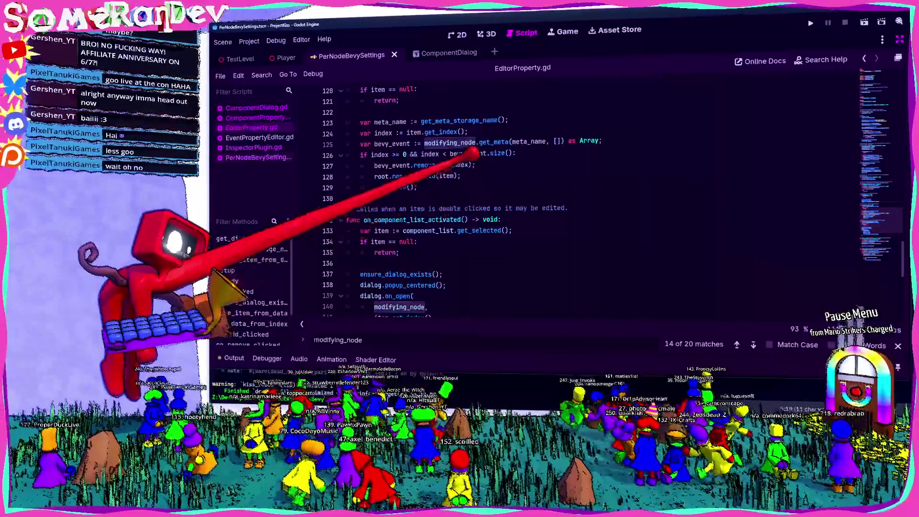
scroll(479, 216, up, 4)
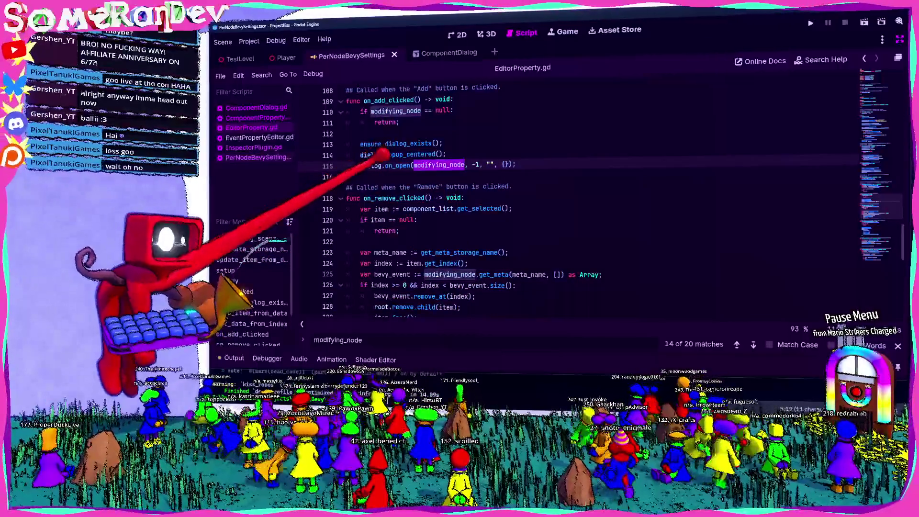
In ComponentDialog.gd, step through modifying_node matches to setup_inspector on line 183
click(256, 107)
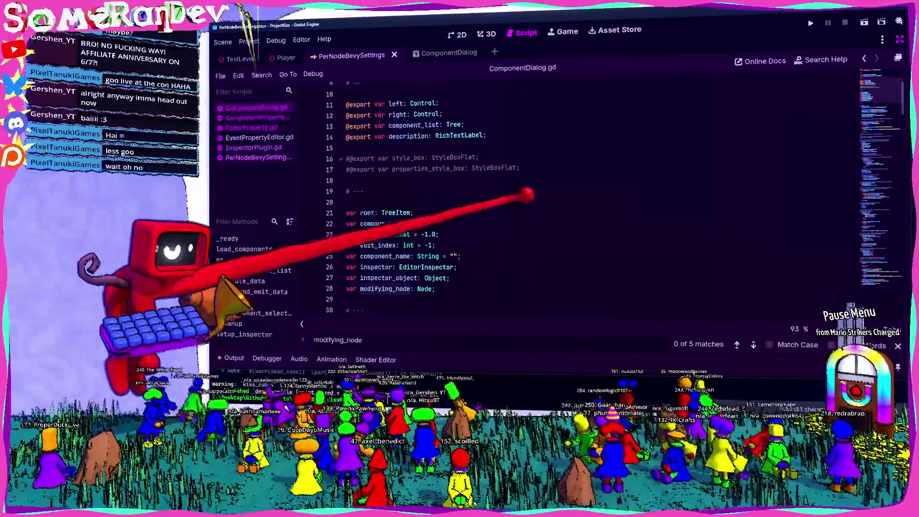
scroll(543, 195, down, 10)
scroll(543, 195, up, 3)
click(753, 344)
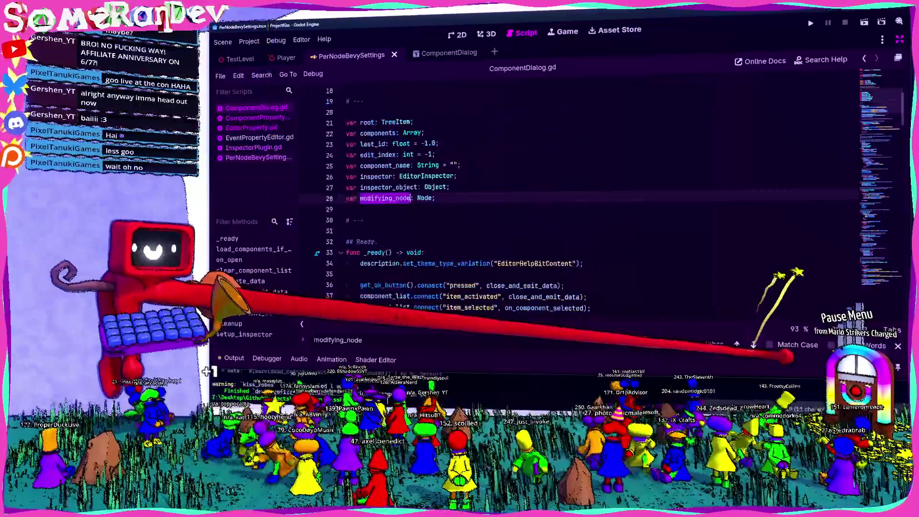
click(753, 345)
click(753, 344)
click(753, 345)
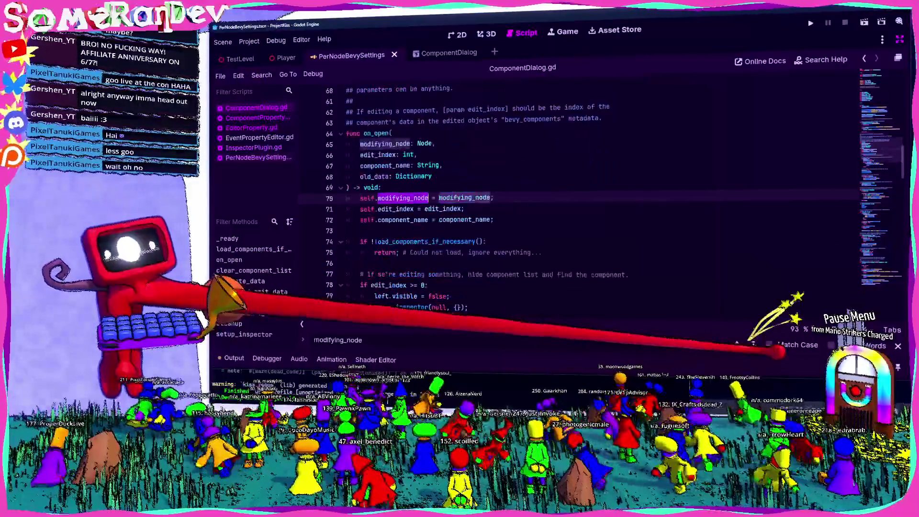
key(Return)
key(Return)
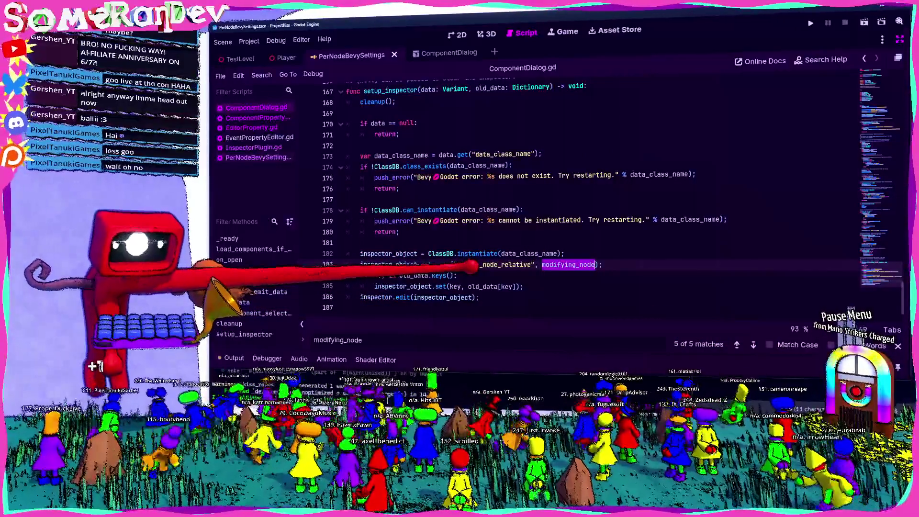
double_click(495, 264)
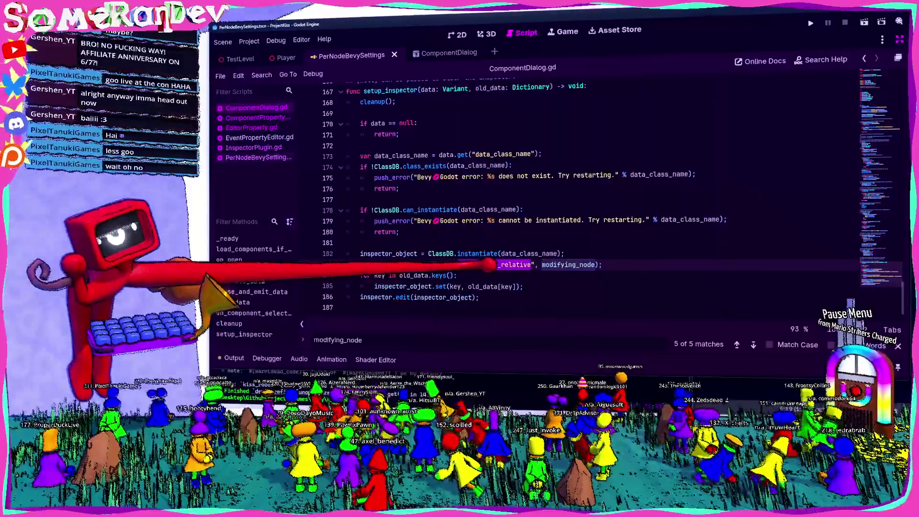
Copy the __base_node_relative meta key name and start a project-wide search in Zed
mouse_move(481, 254)
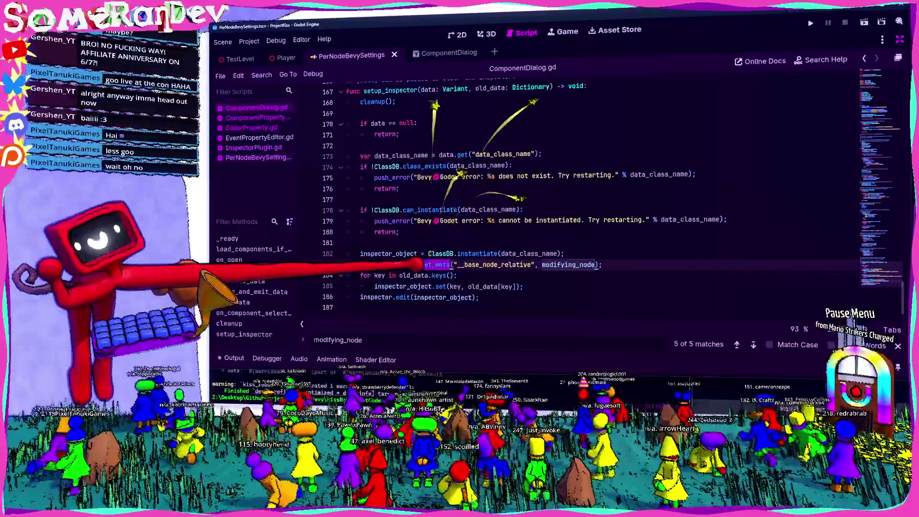
double_click(388, 265)
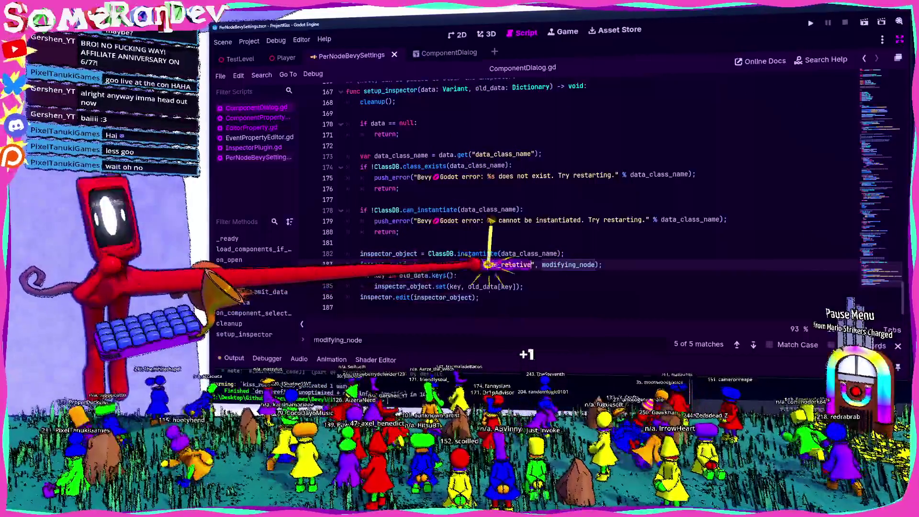
double_click(495, 265)
key(ctrl+c)
key(alt+Tab)
key(ctrl+shift+f)
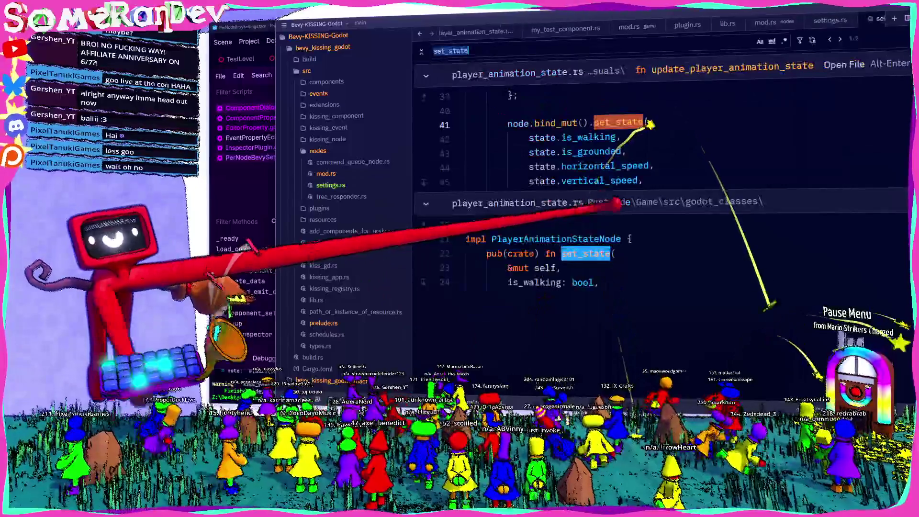
Find __base_node_relative in the Rust project and inspect MaterializerEntryTemplate in materializer.rs
key(ctrl+v)
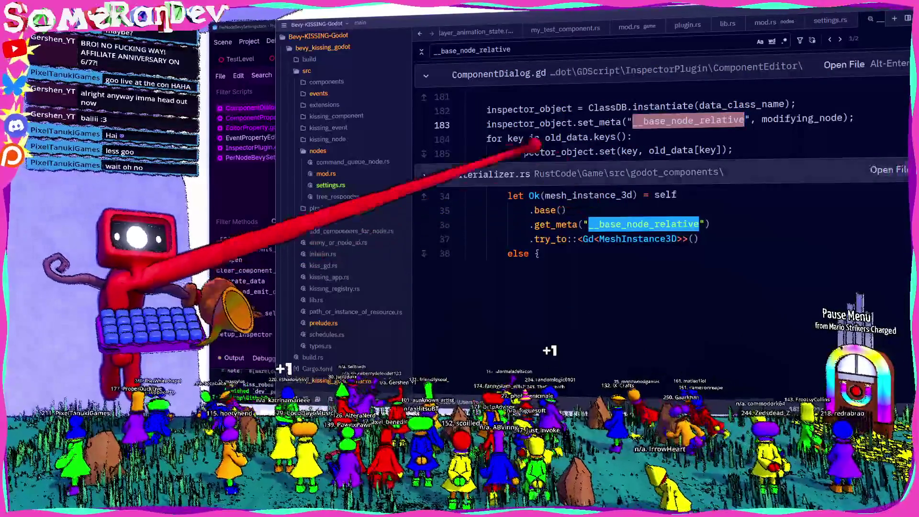
key(alt+Return)
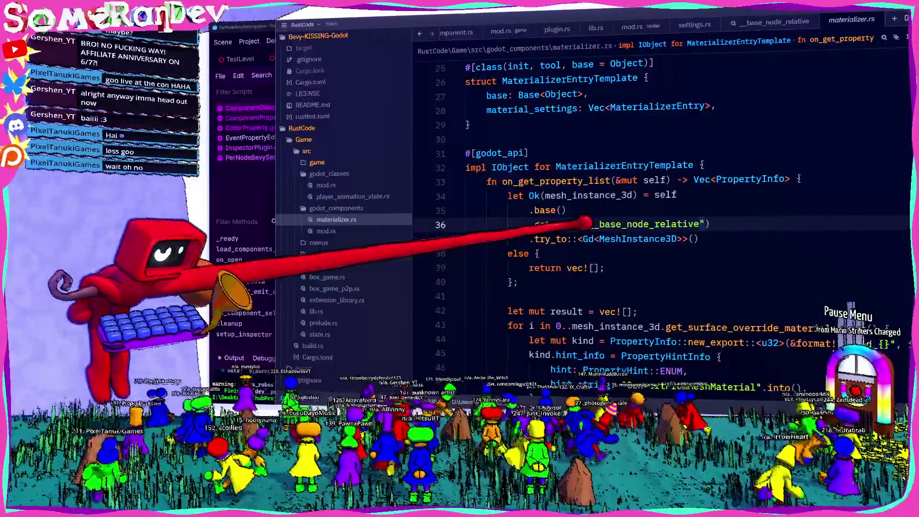
key(alt+Tab)
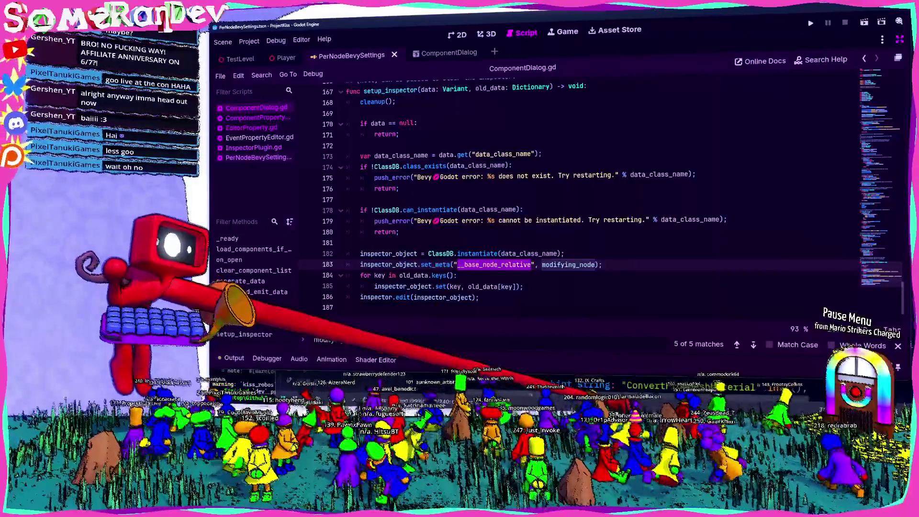
key(alt+Tab)
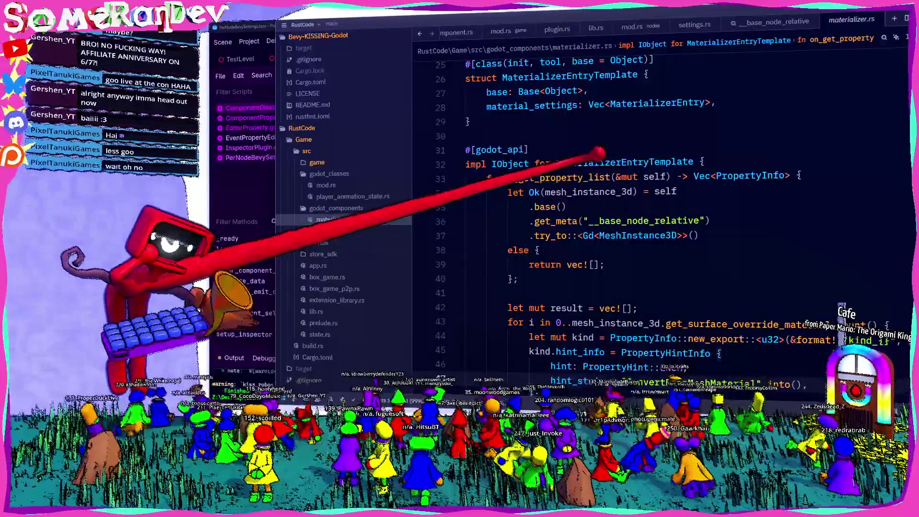
double_click(622, 162)
scroll(569, 168, up, 4)
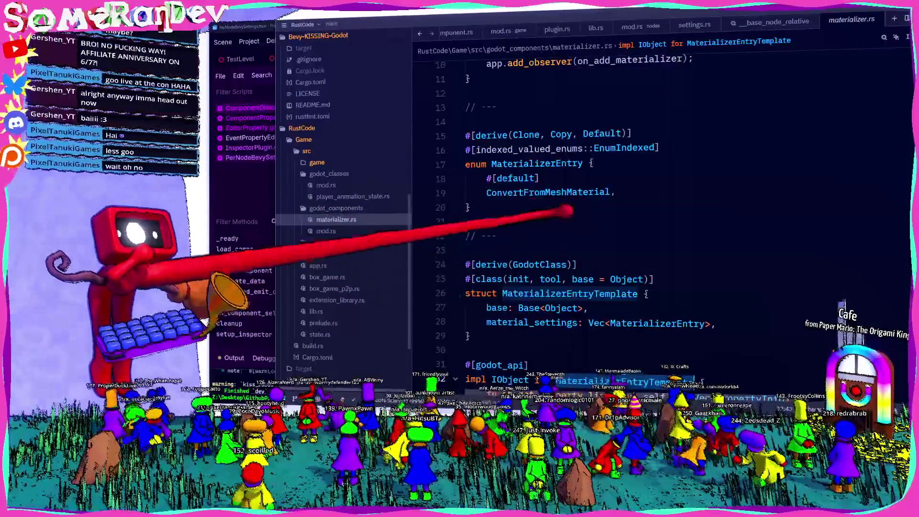
key(alt+Tab)
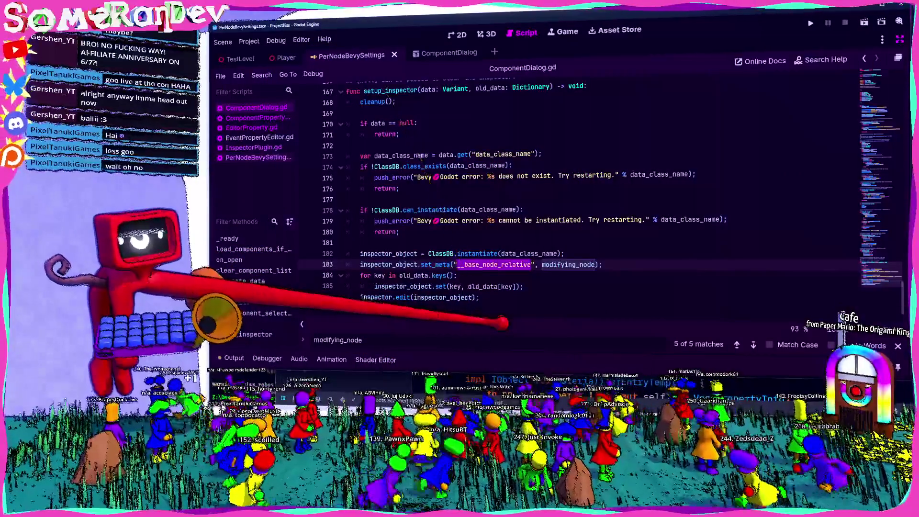
Step backwards through the modifying_node matches in ComponentDialog.gd
scroll(527, 196, up, 10)
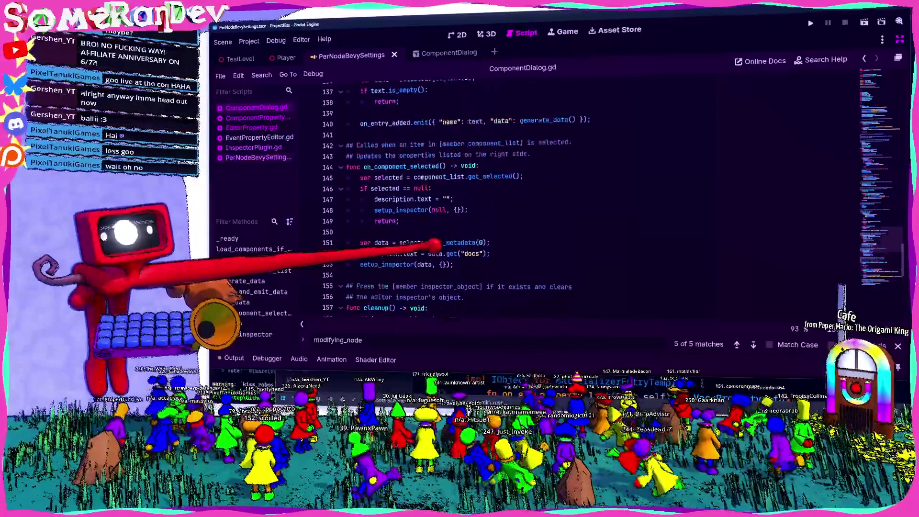
key(shift+Return)
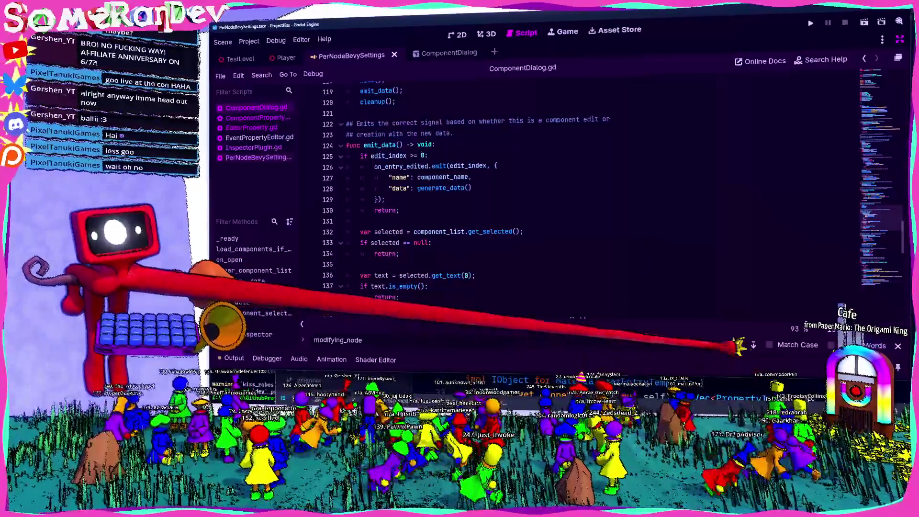
key(shift+Return)
key(shift+Return)
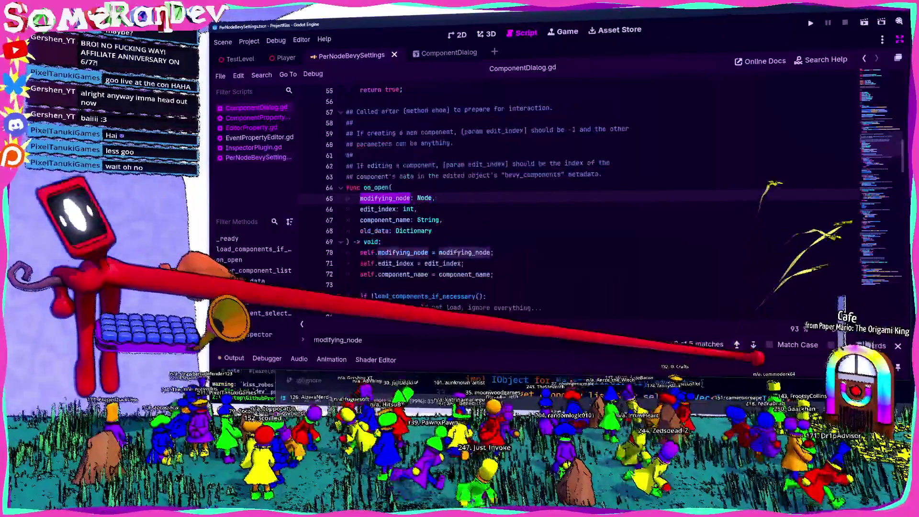
key(shift+Return)
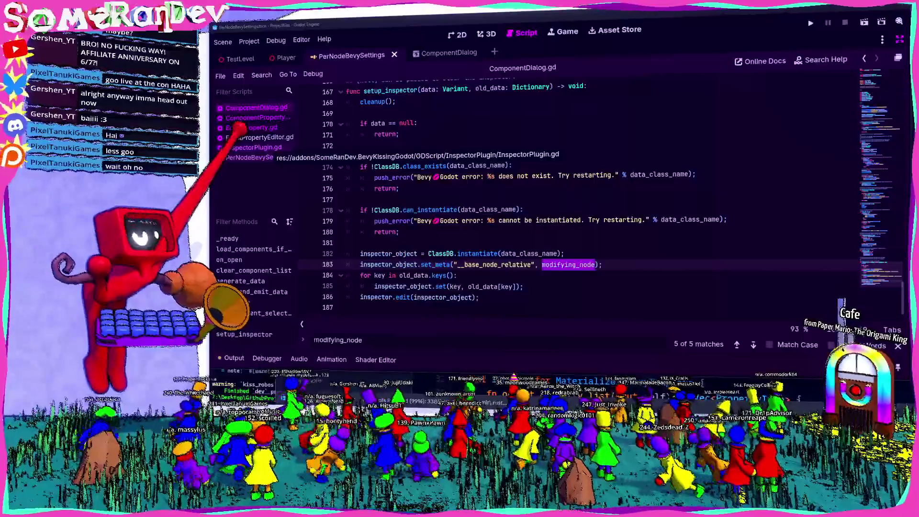
Switch to EditorProperty.gd and place the caret below the modifying_node declaration
click(257, 147)
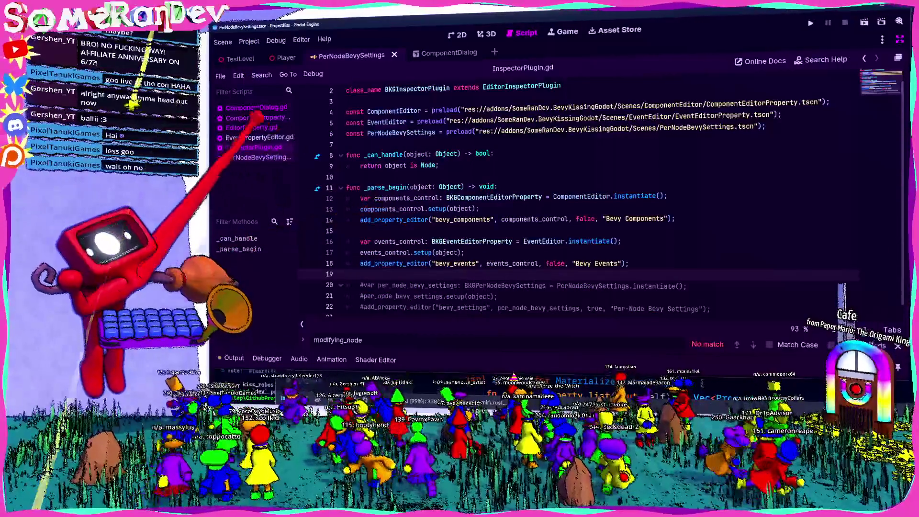
click(251, 128)
click(256, 117)
click(256, 107)
scroll(540, 91, up, 20)
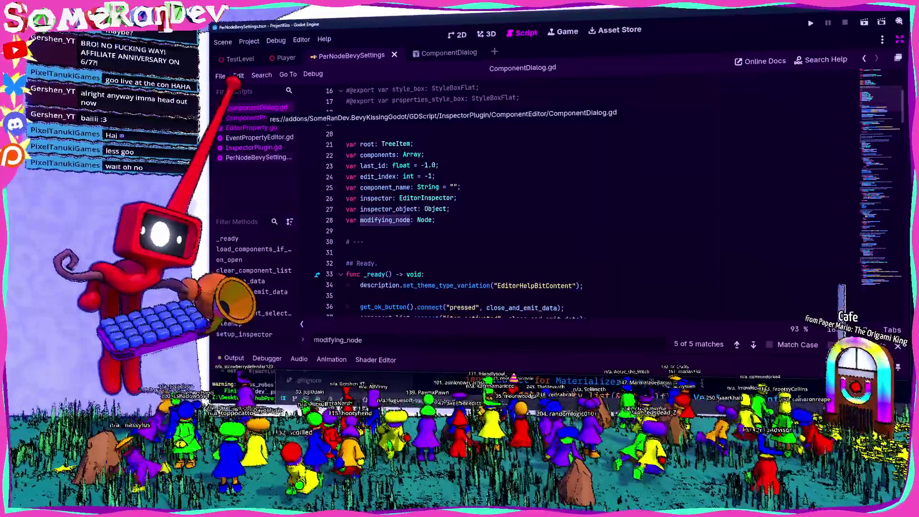
click(259, 137)
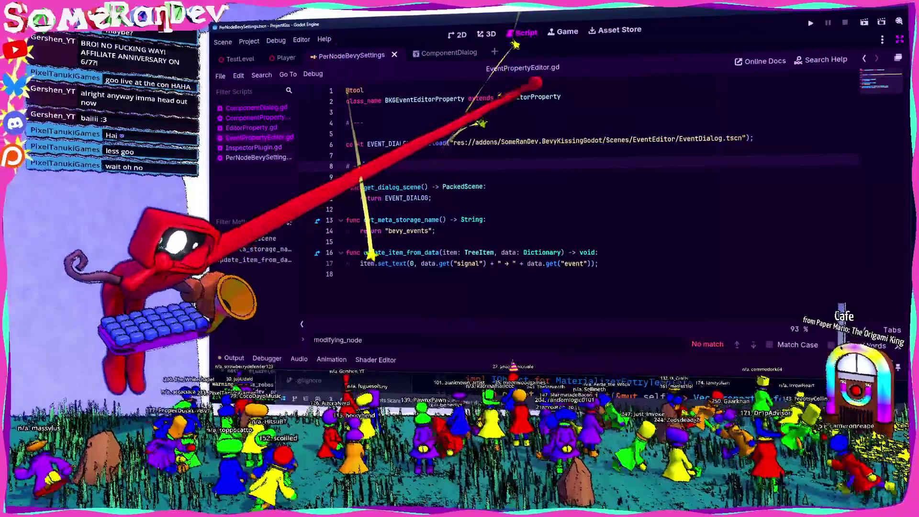
click(251, 127)
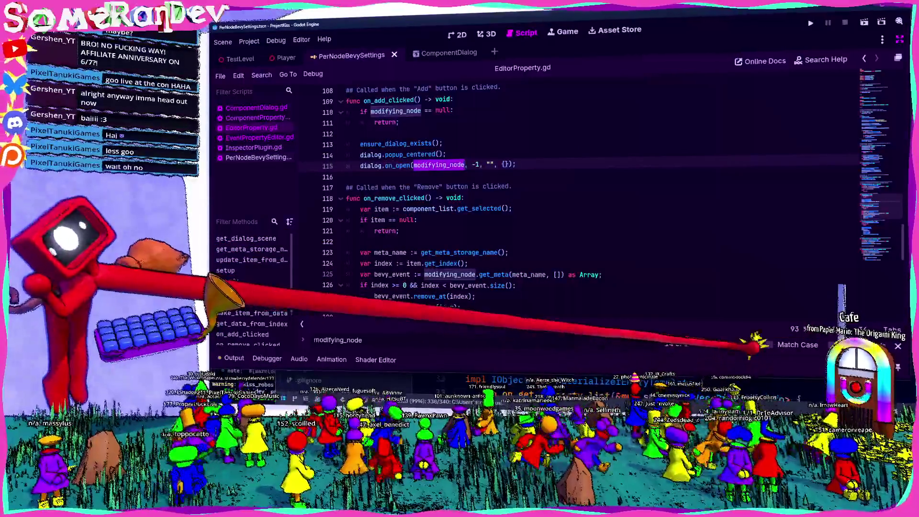
key(Return)
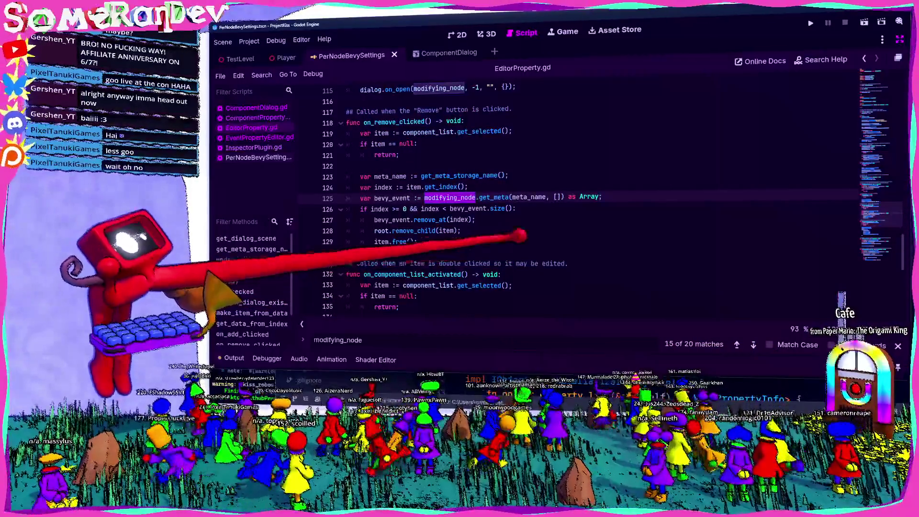
scroll(521, 235, up, 20)
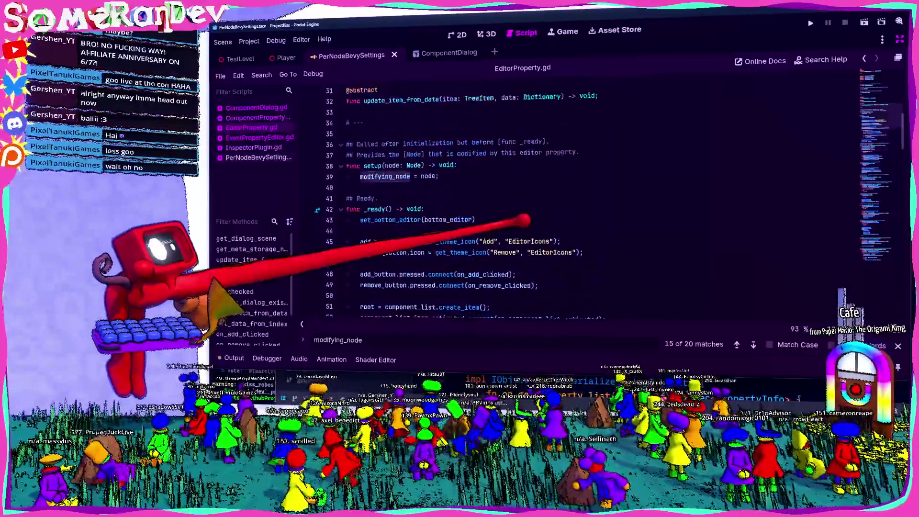
scroll(524, 220, up, 9)
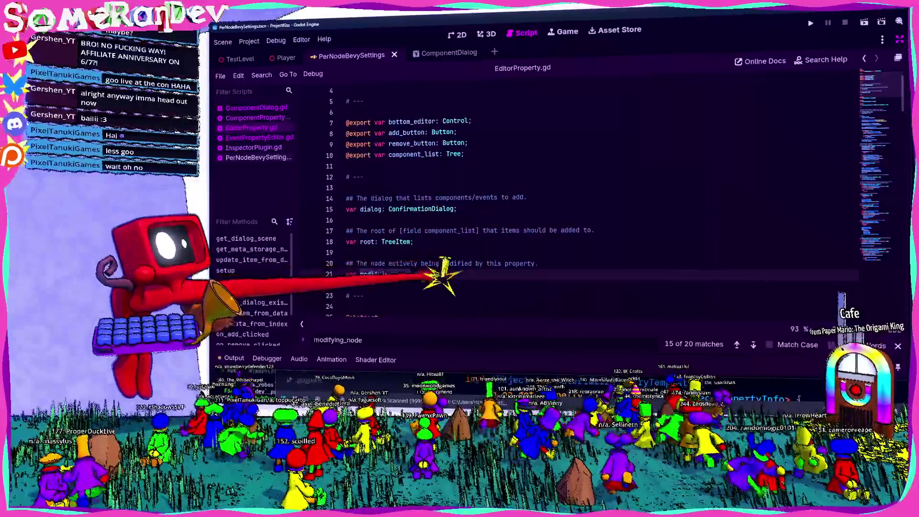
click(346, 307)
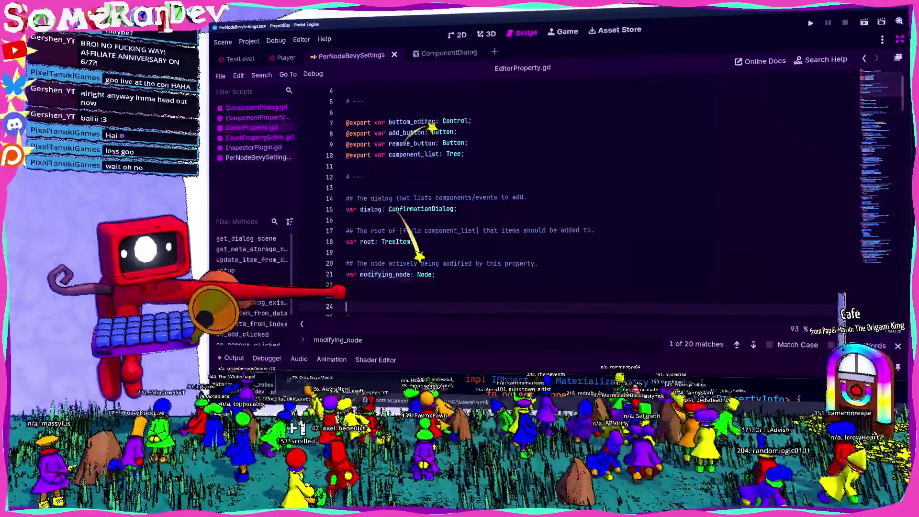
Paste a copy of the modifying_node declaration and rewrite its comment to describe the node storing the Bevy metadata
key(ctrl+v)
scroll(550, 194, down, 3)
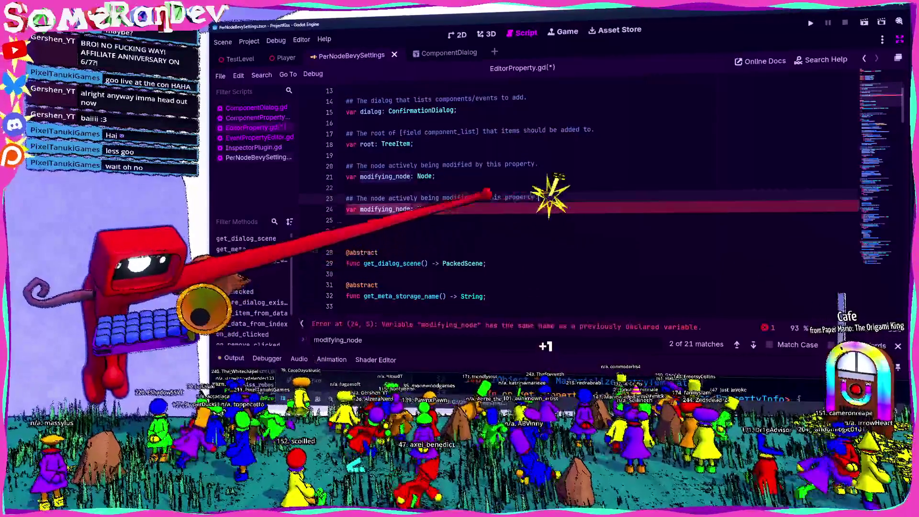
key(shift+Home)
text(## The node)
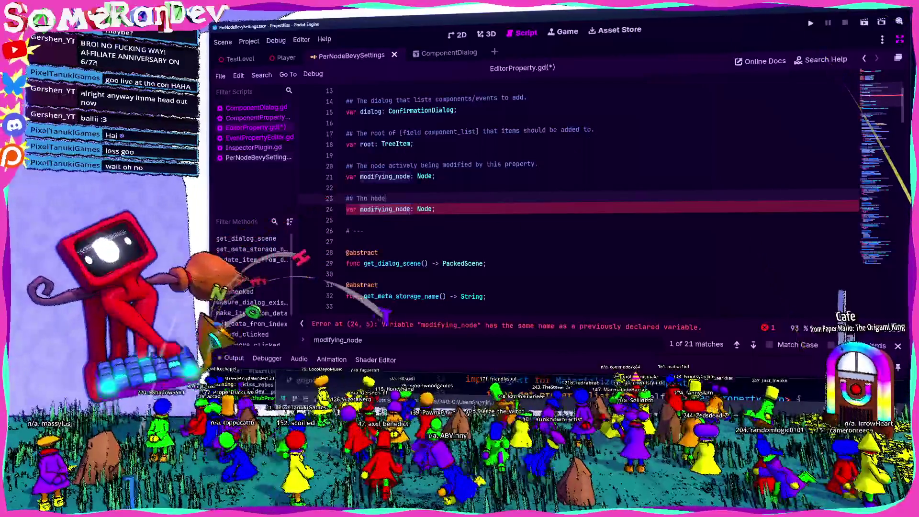
text( that stores)
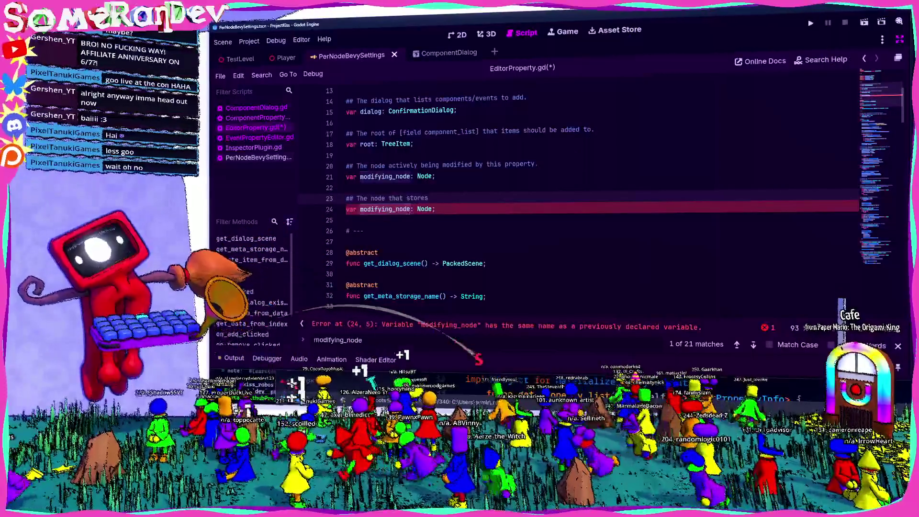
text( he met)
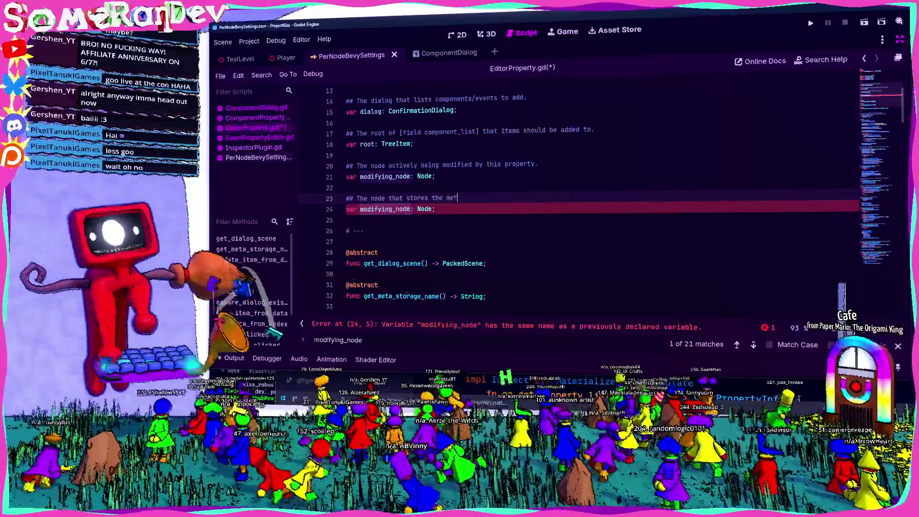
text(adata oontaining th)
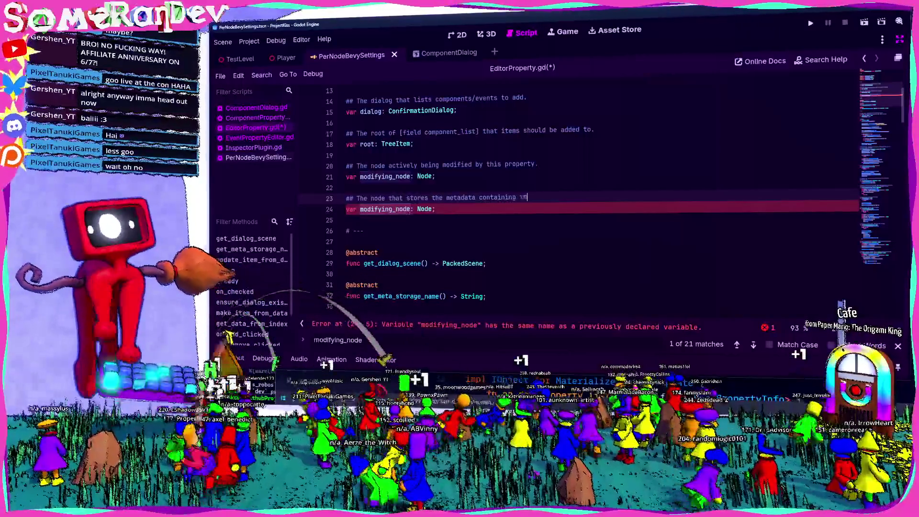
text(e Bevformation.)
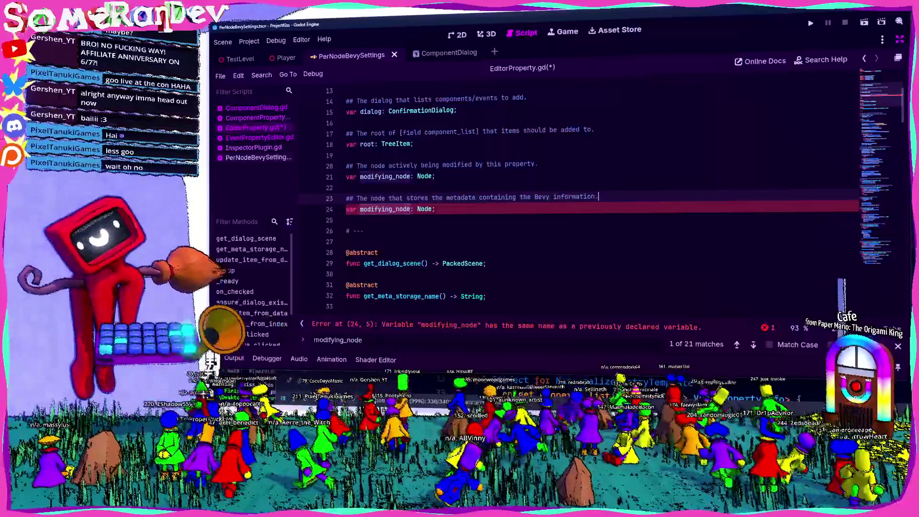
Add a second comment line, 'Normally this is the same as [modifying_node', and save EditorProperty.gd
key(Return)
text(ormal)
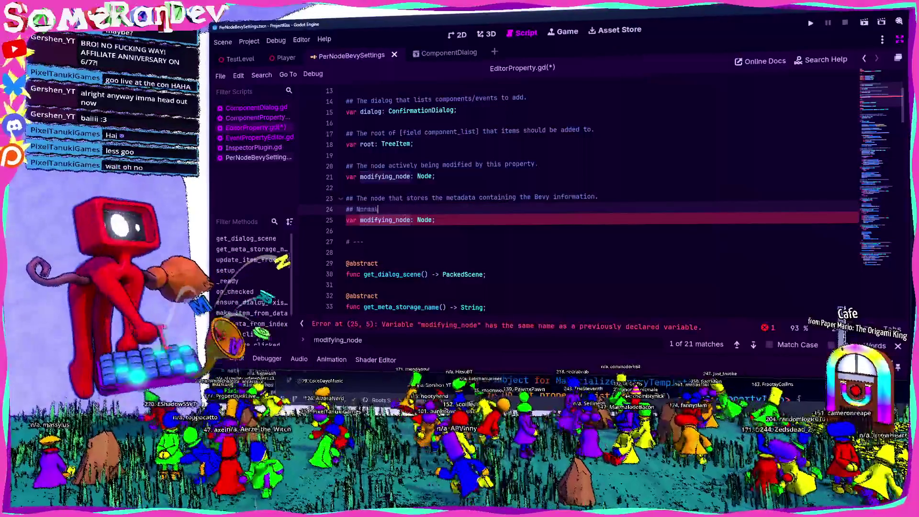
text(ly this is the same as [)
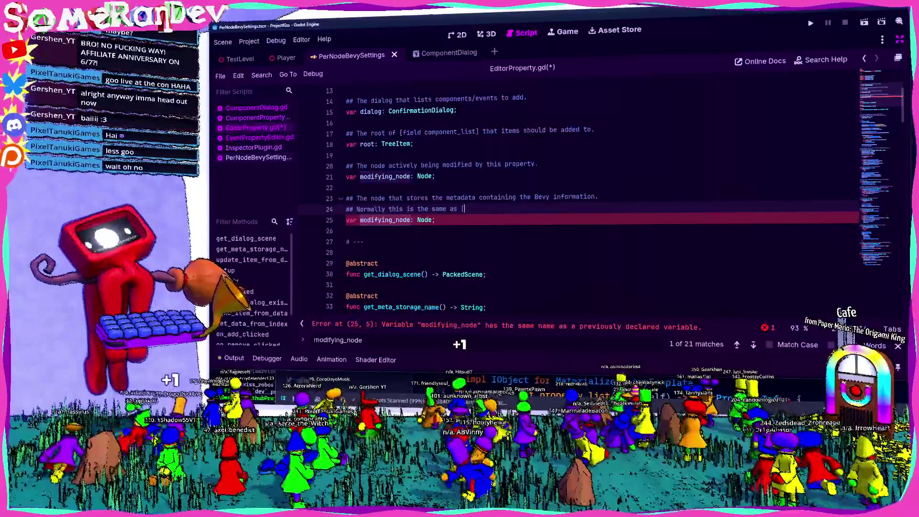
text(mod)
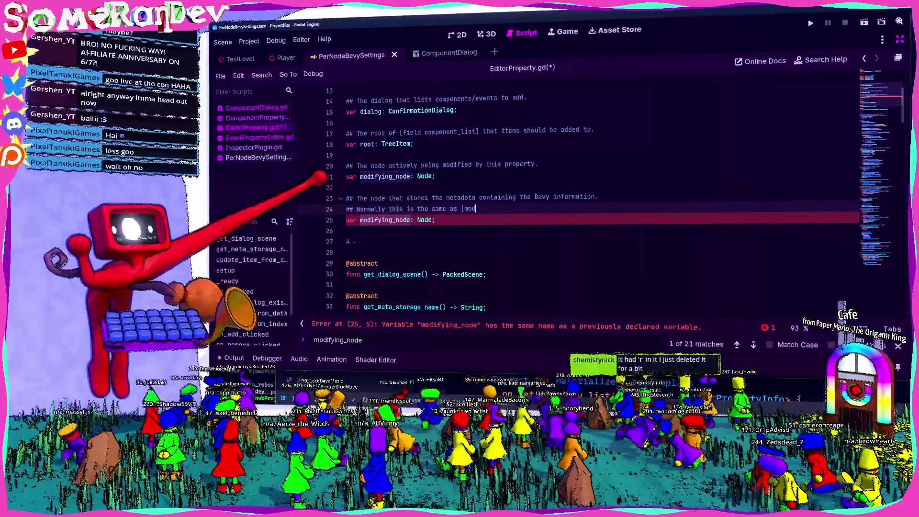
click(384, 165)
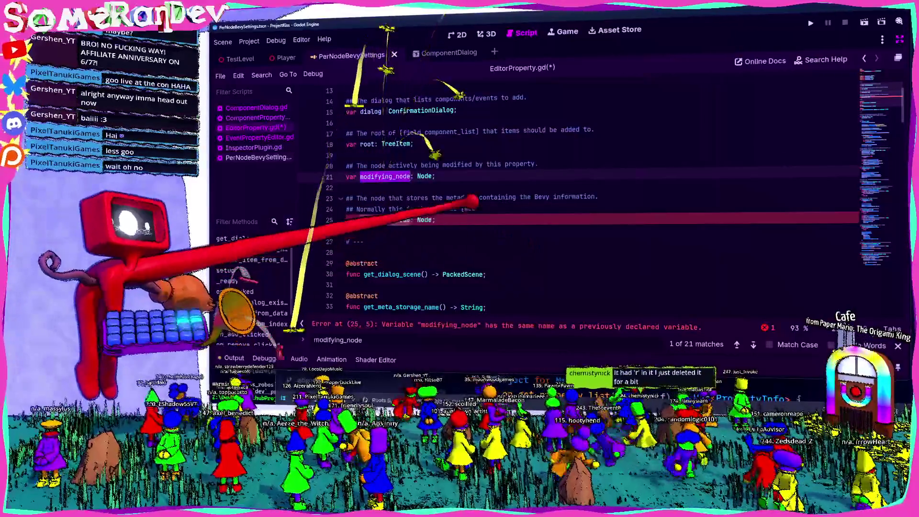
click(476, 209)
text(ifying_node].)
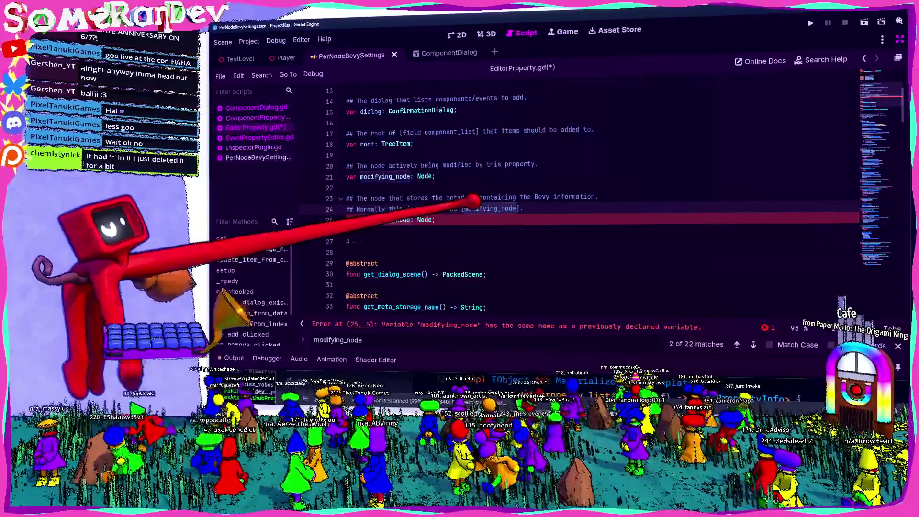
key(ctrl+s)
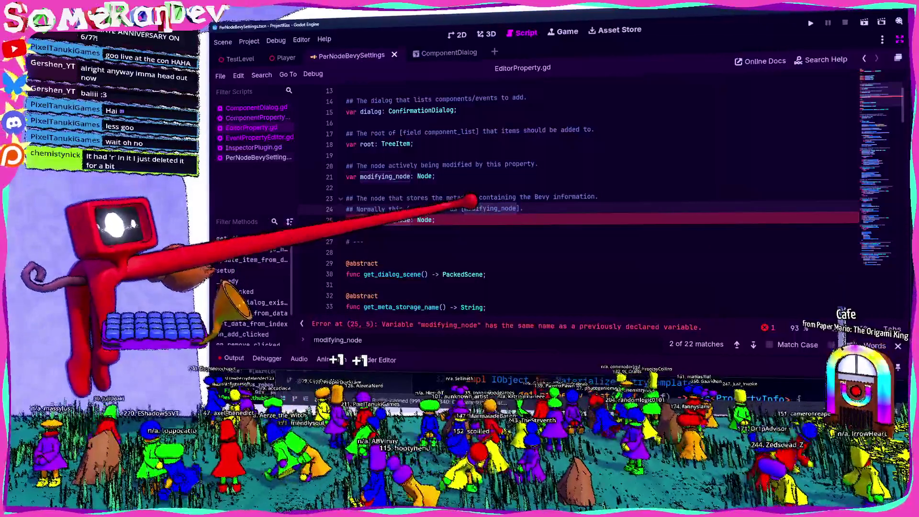
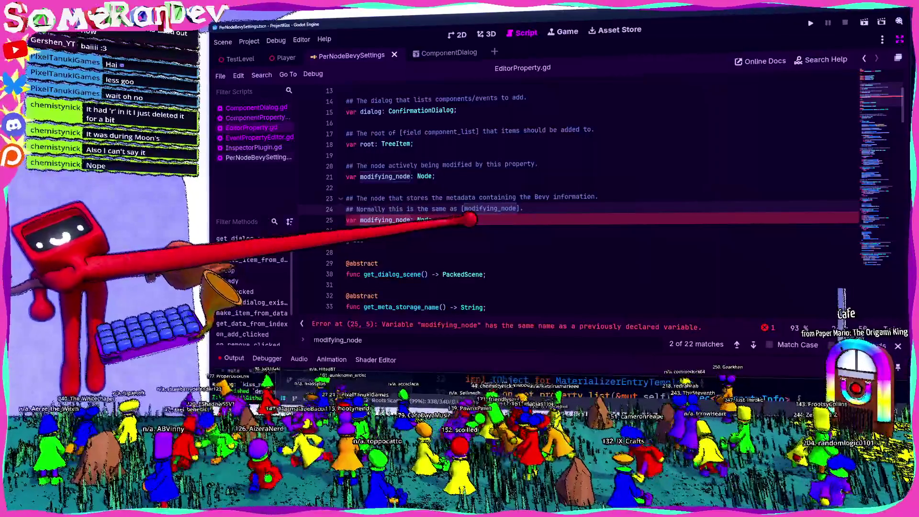
Extend the line 24 comment to say it can be overridden by a [BKGSettings] child, and save
text(ut)
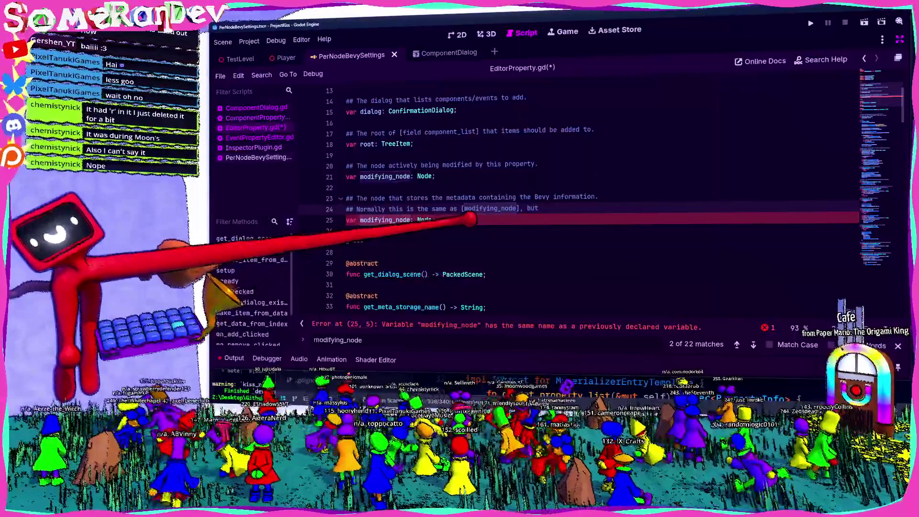
text( can be ov)
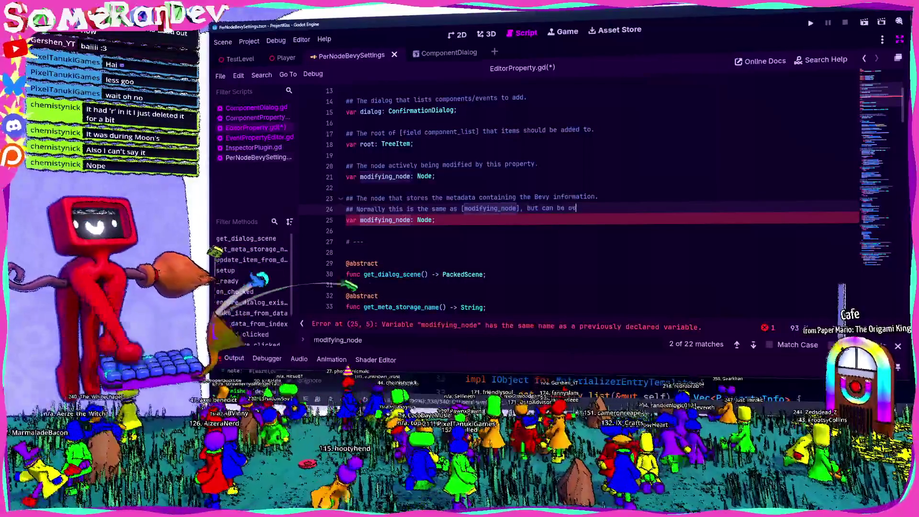
text(erriden to o)
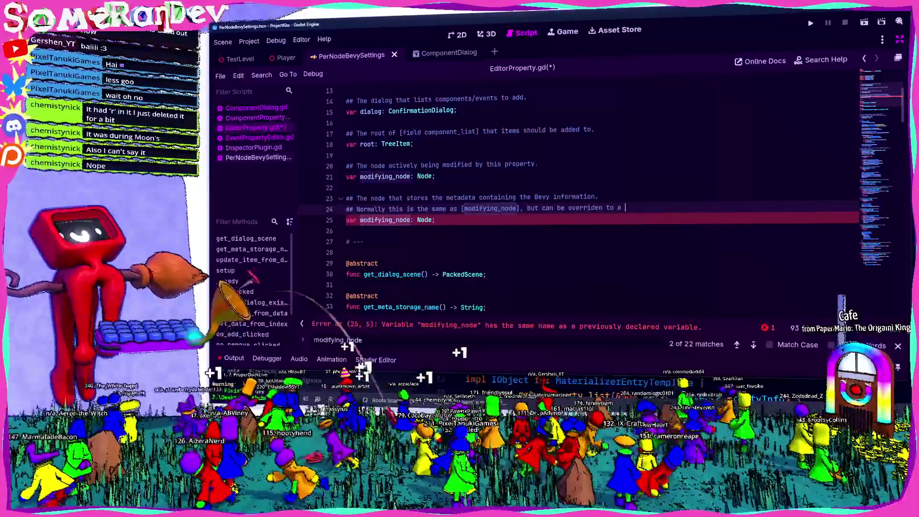
text([Bev)
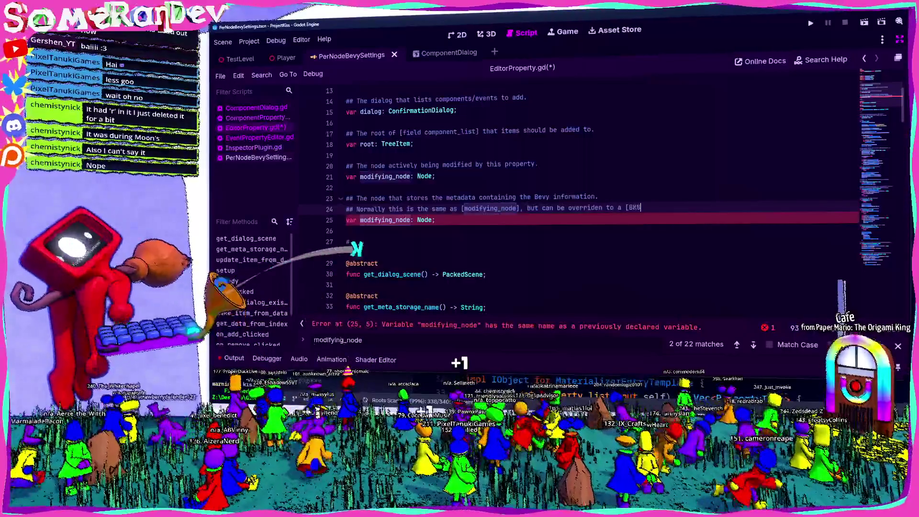
text(GSettings] obj)
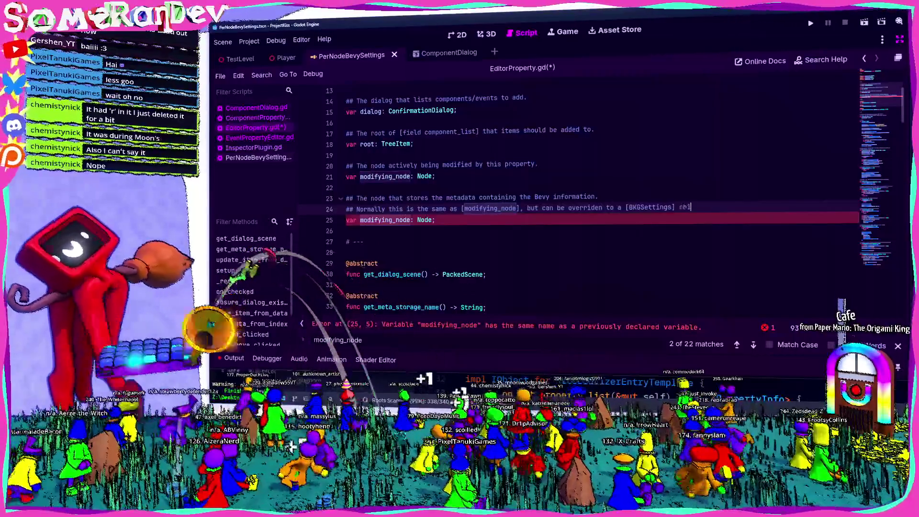
key(BackSpace)
key(BackSpace)
key(BackSpace)
text(child.)
key(ctrl+s)
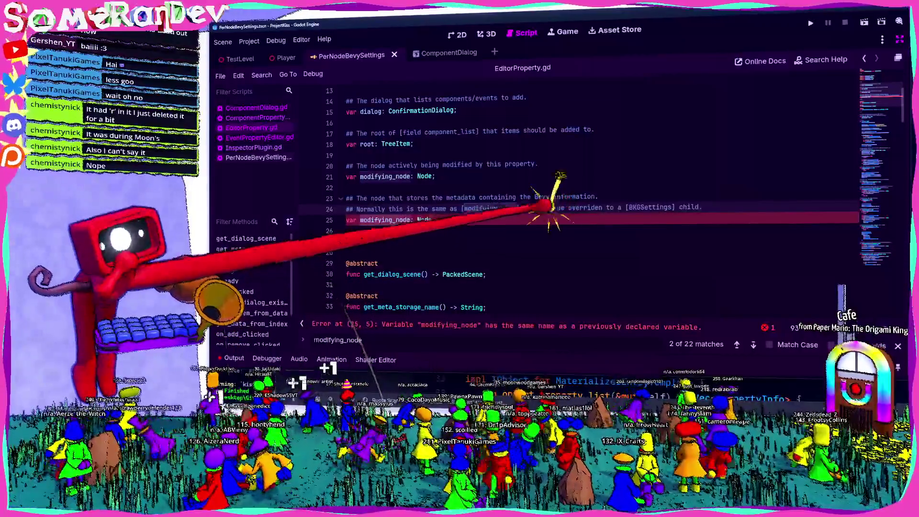
Add a ## comment line: 'can override this in case a Node's metadata is at risk of being purged'; save
key(BackSpace)
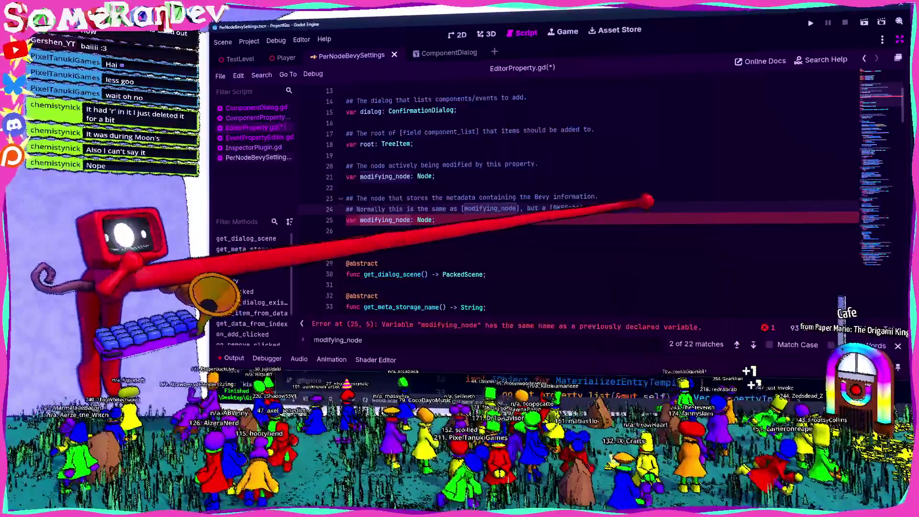
key(Return)
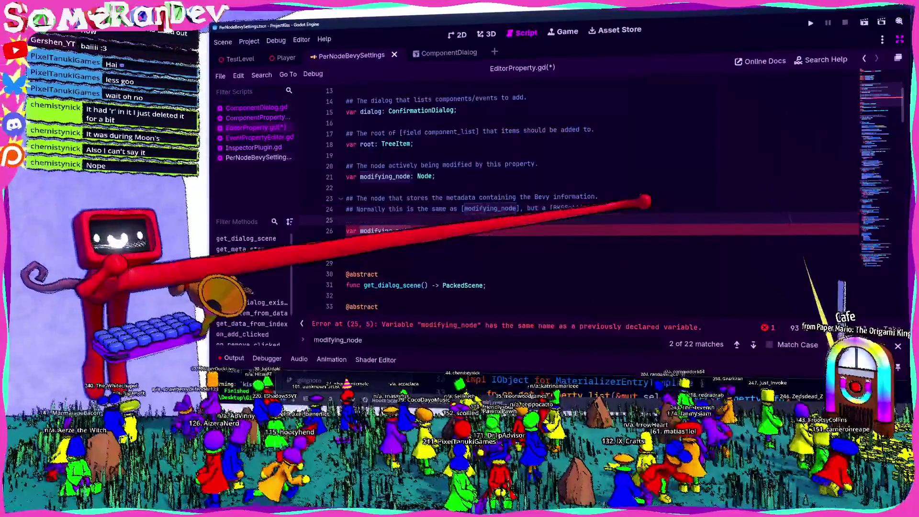
text(## ca)
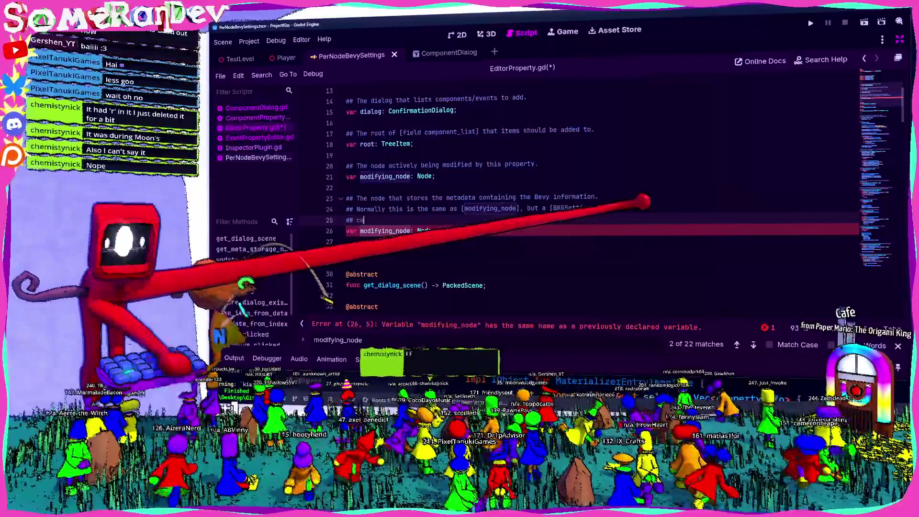
text(n override this )
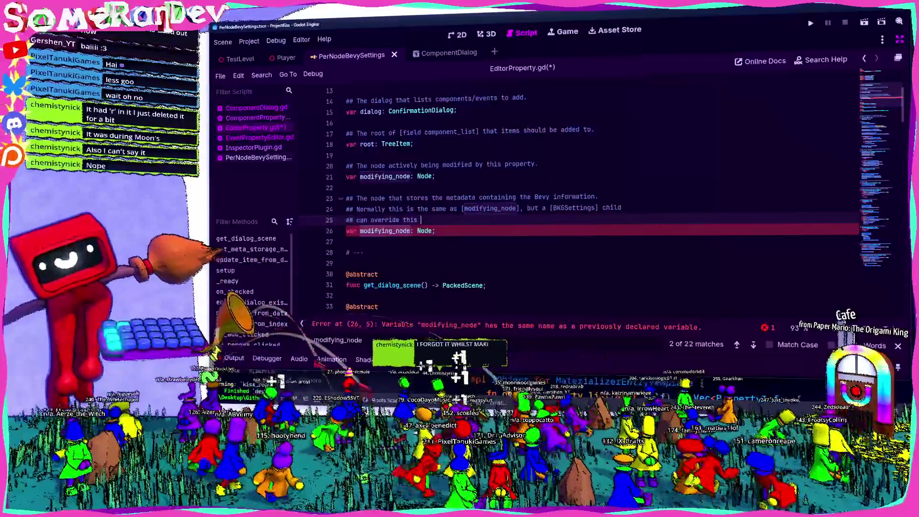
text(in case a)
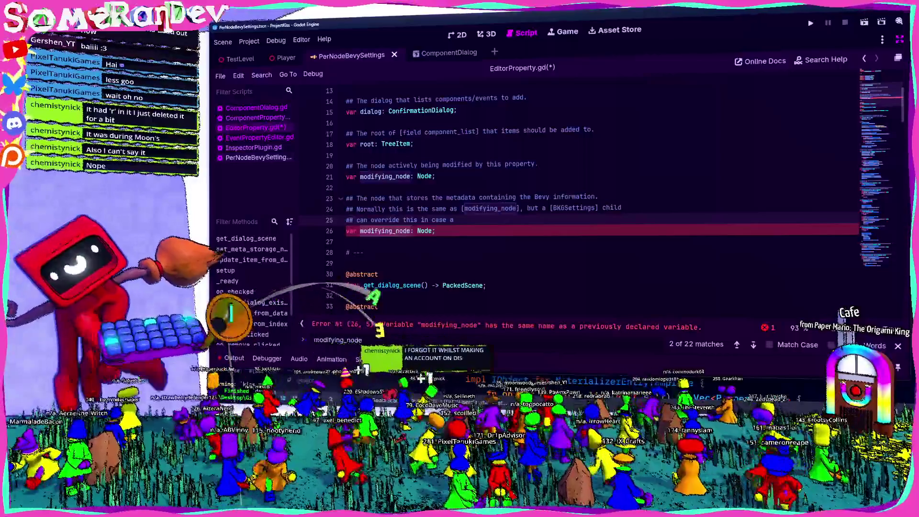
text( Modmet)
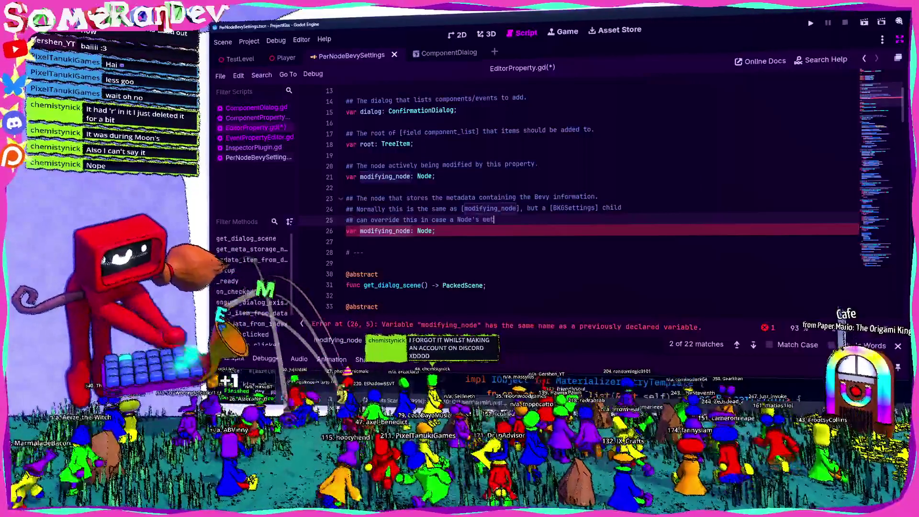
text(adata is at)
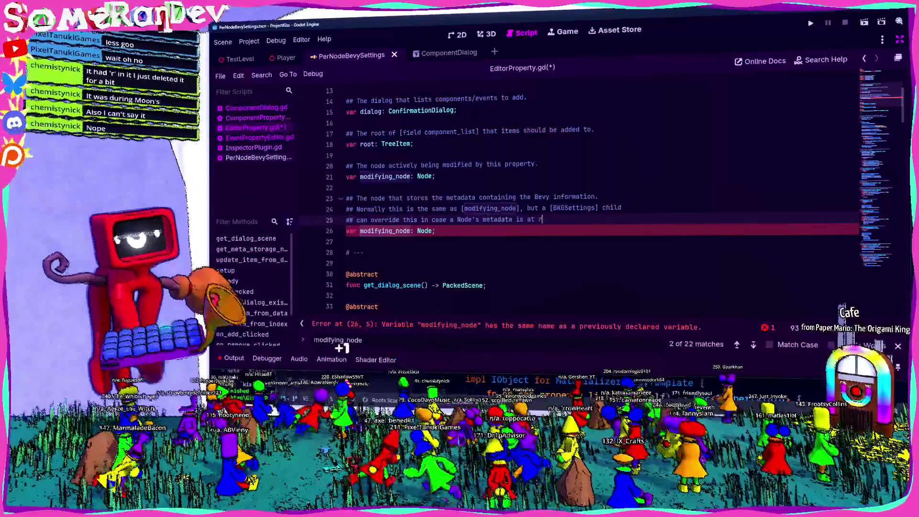
text(of being)
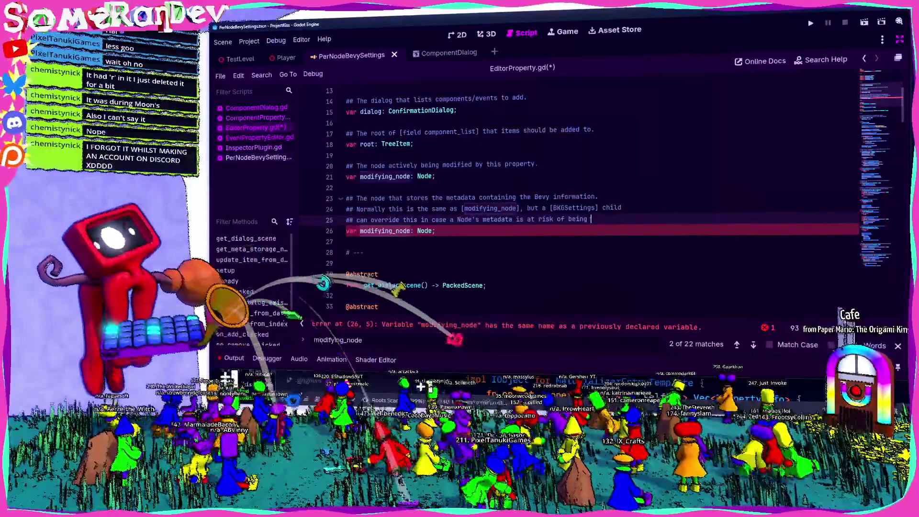
text( purged)
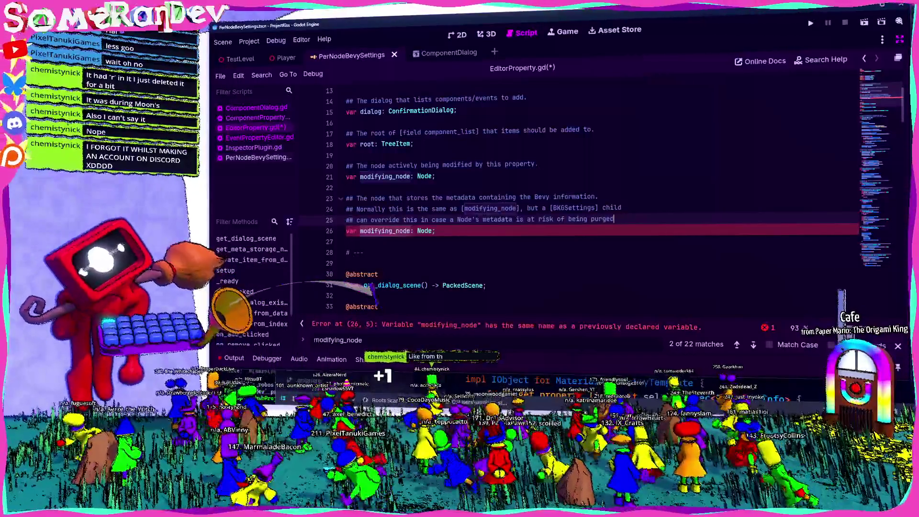
key(ctrl+s)
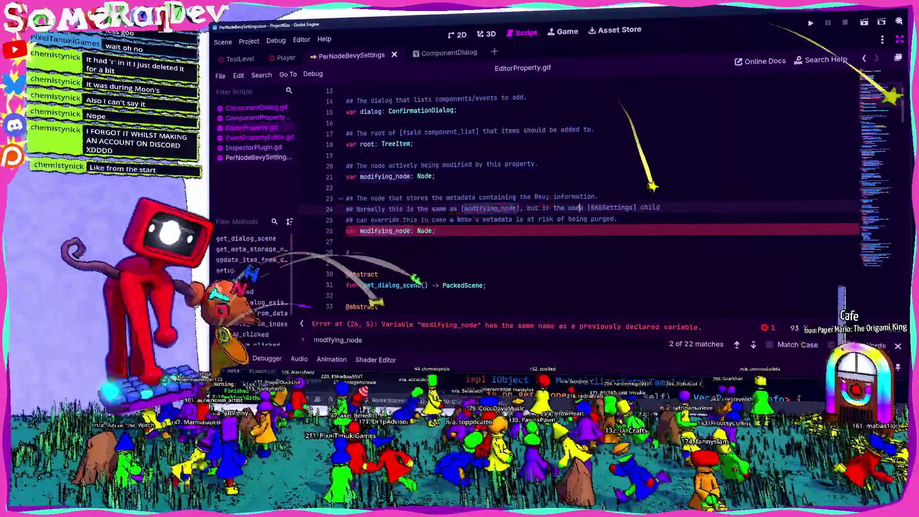
Reword the comment to 'the node has a [BKGSettings] child, that will be what's used to store the metadata.'
text(the node has)
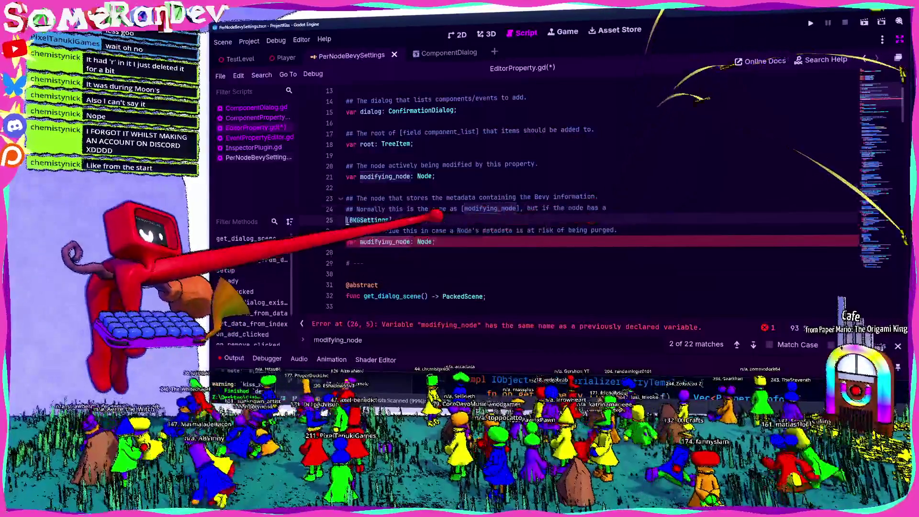
key(Return)
text(child, that will be )
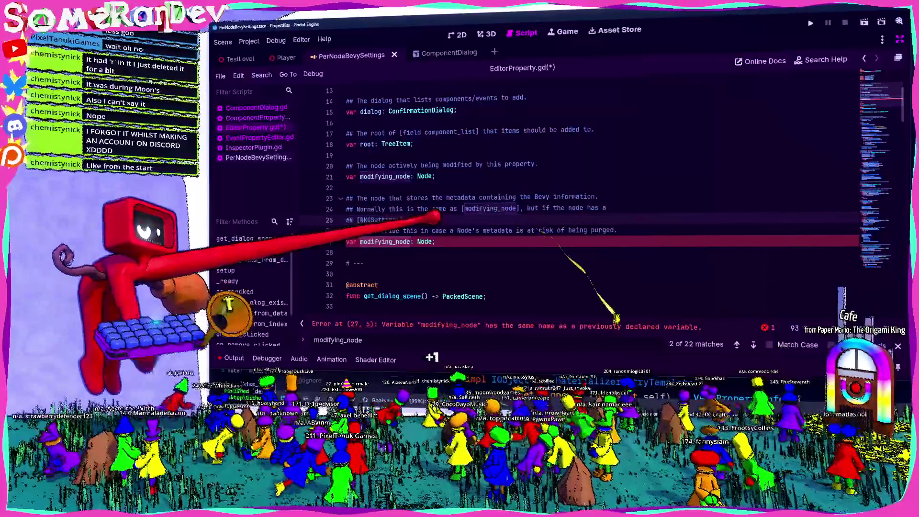
text(what)
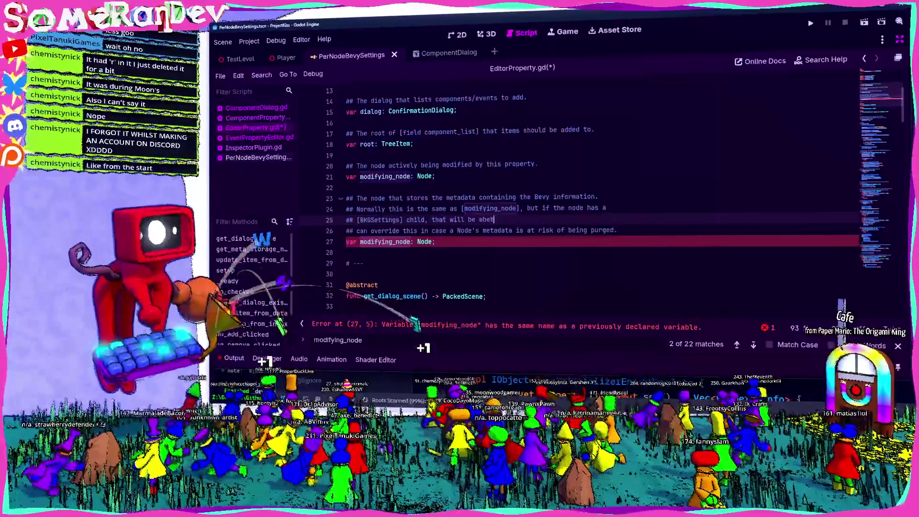
text('s used to )
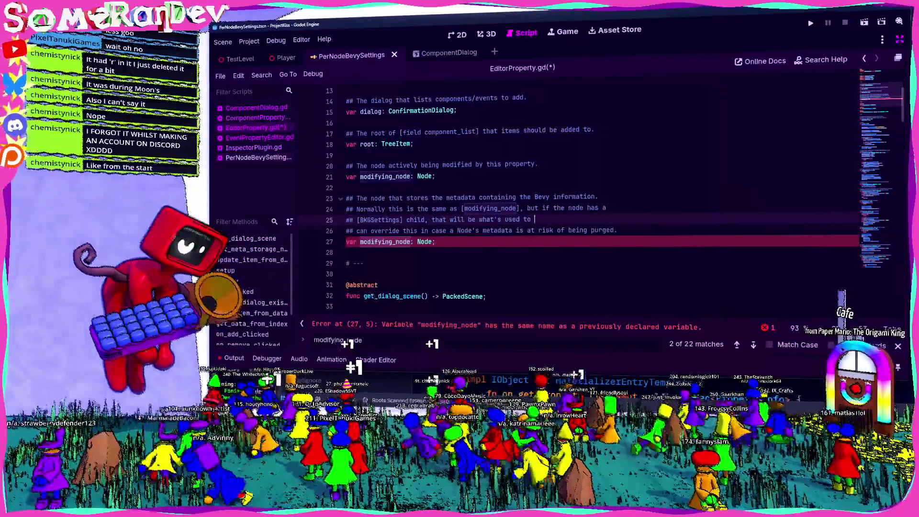
text(store the metee)
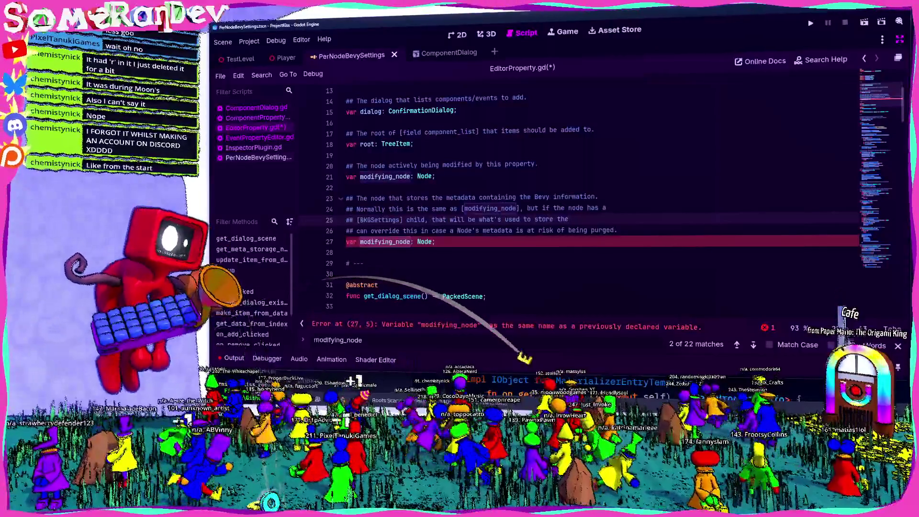
key(BackSpace)
key(BackSpace)
text(adata.)
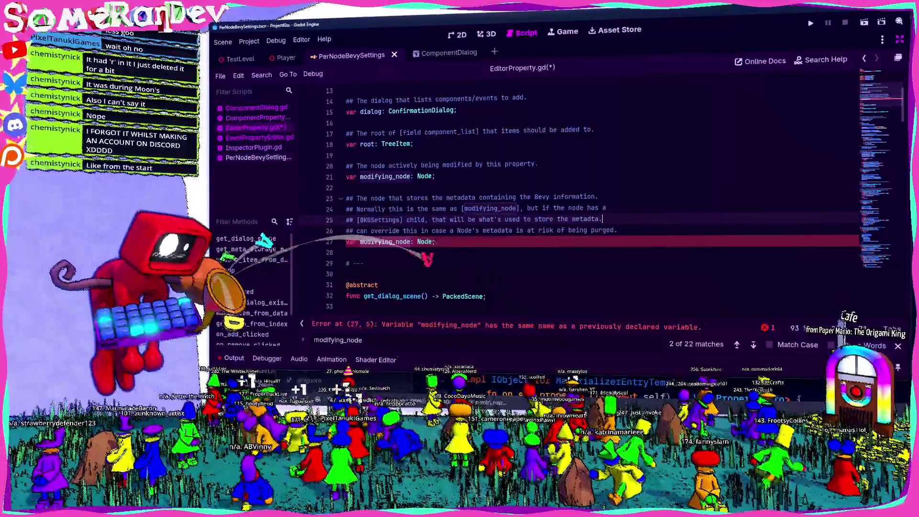
key(Down)
key(ctrl+shift+k)
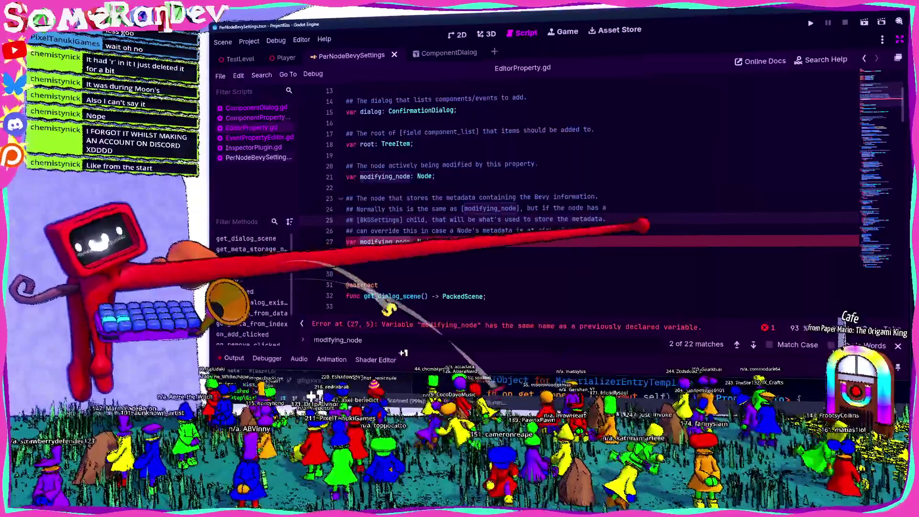
Rename the variable to metadata_node, add a blank ## line under the summary, and save
key(ctrl+shift+Left)
text(e)
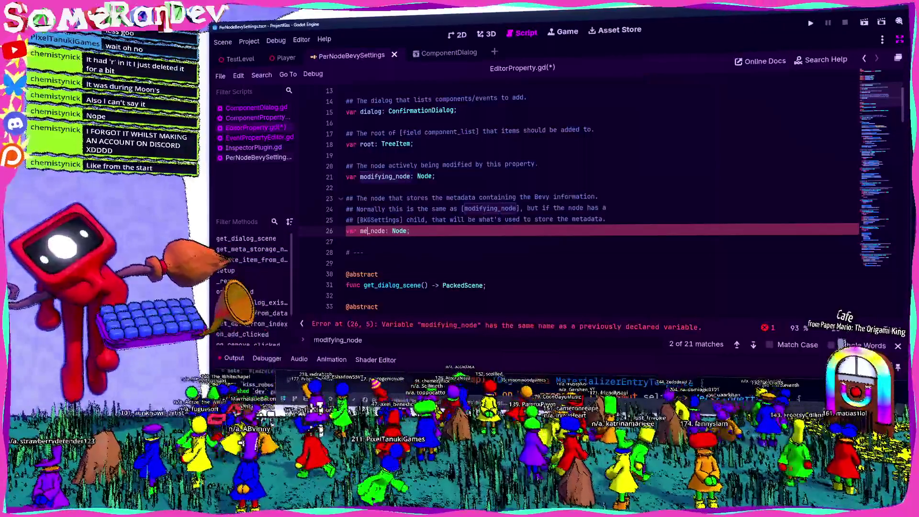
text(tade)
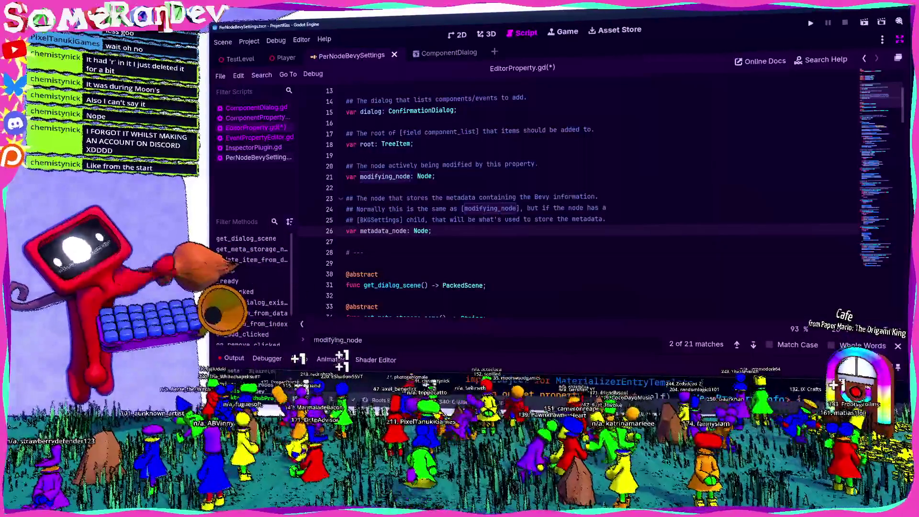
key(Up)
key(Up)
key(Up)
key(End)
key(Return)
text(##)
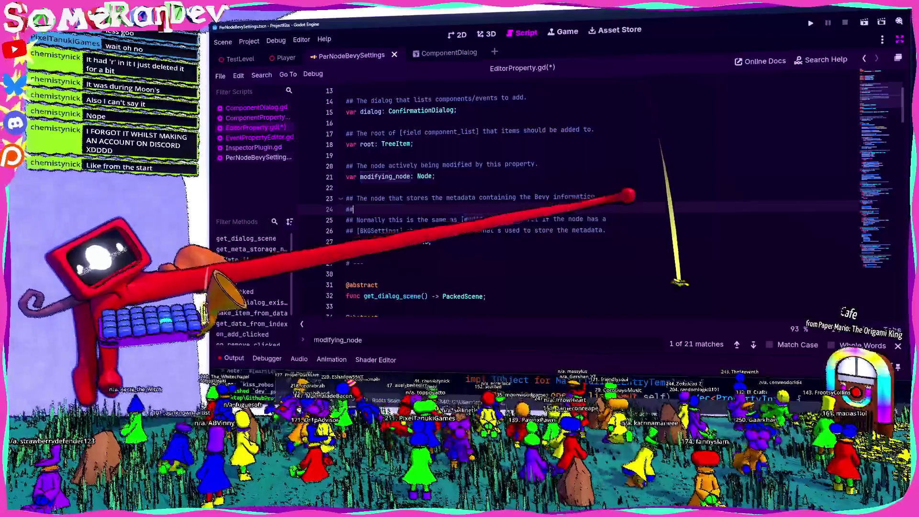
key(ctrl+s)
Select the metadata_node name and switch over to the Rust code editor
scroll(571, 197, up, 1)
scroll(506, 226, down, 7)
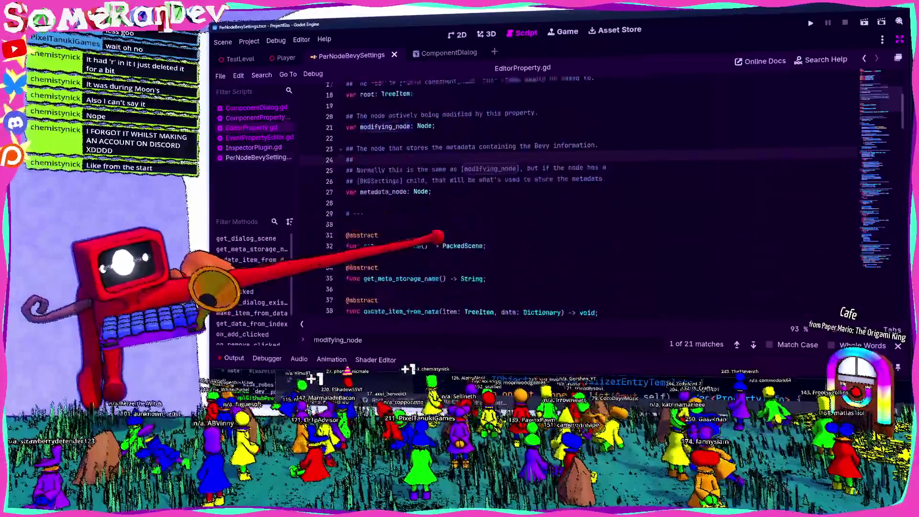
double_click(383, 143)
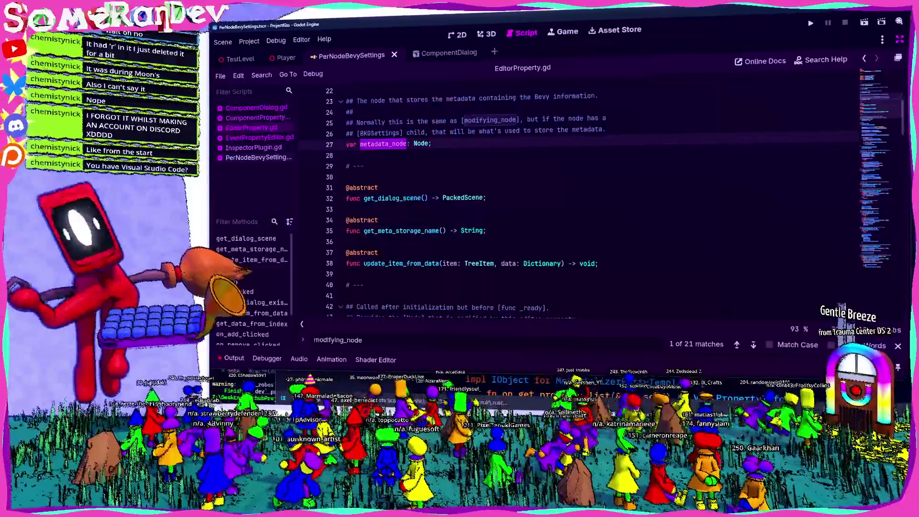
key(alt+Tab)
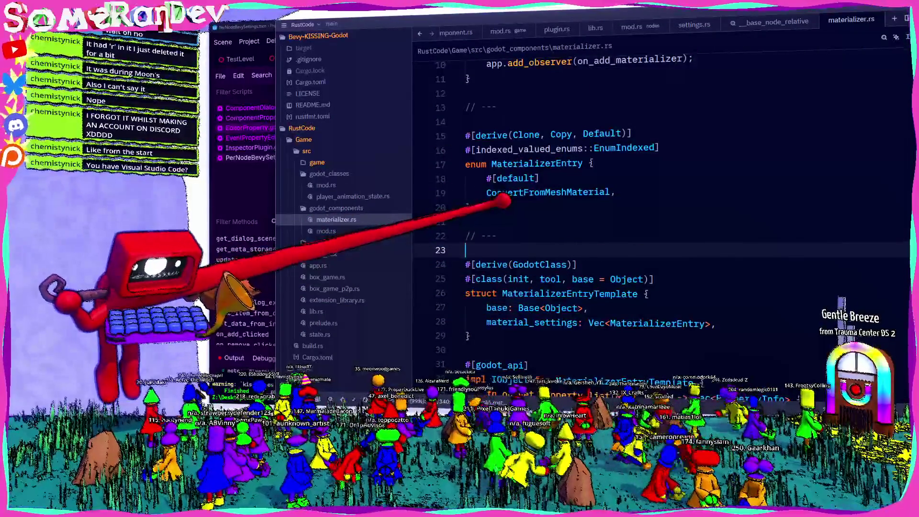
key(alt+Tab)
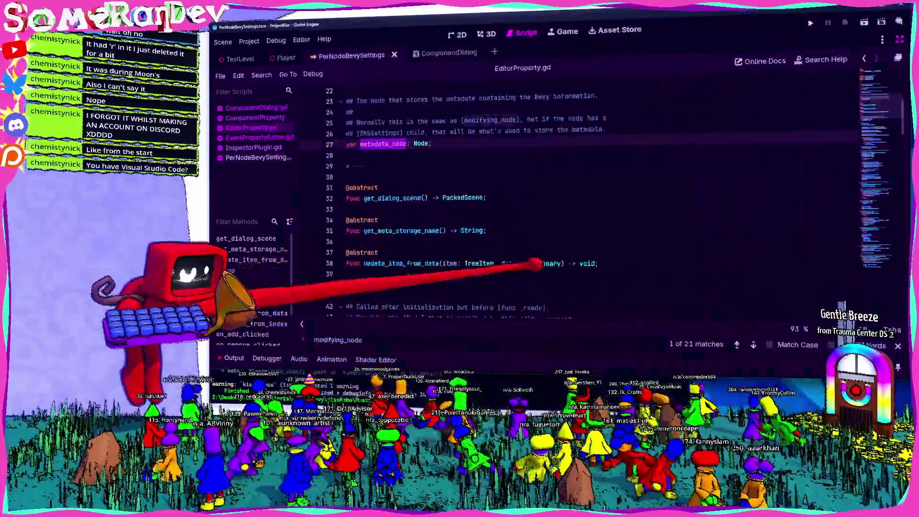
click(355, 177)
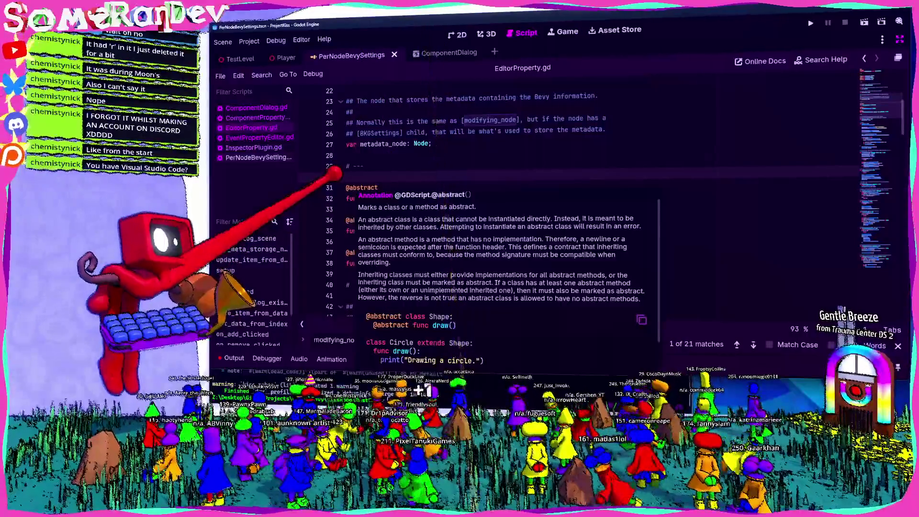
click(376, 128)
double_click(382, 144)
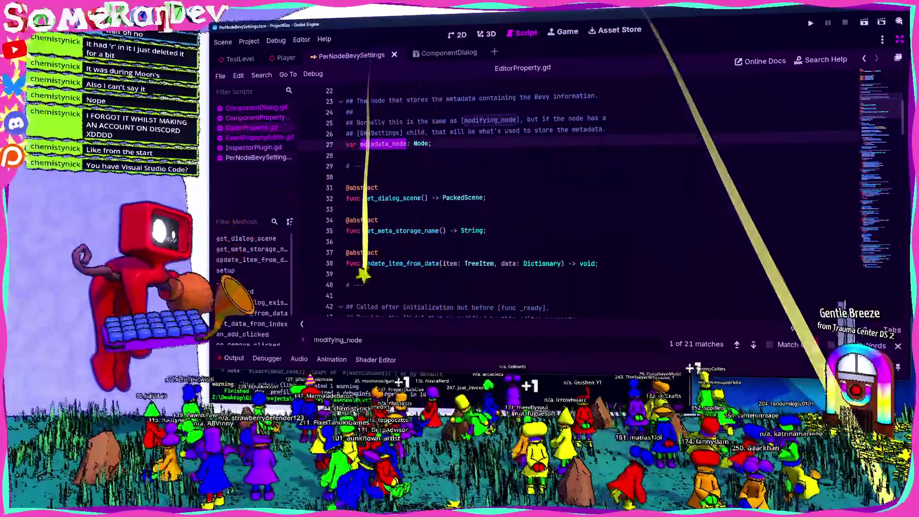
key(alt+Tab)
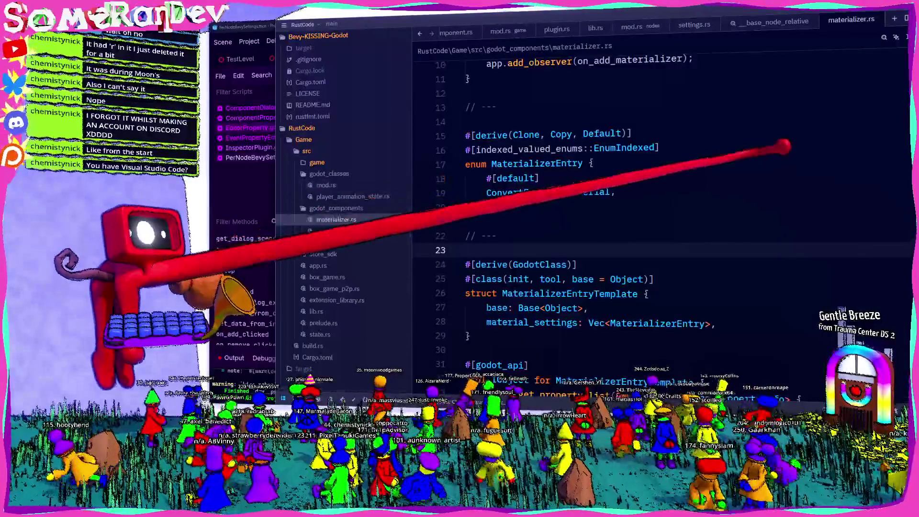
key(alt+Tab)
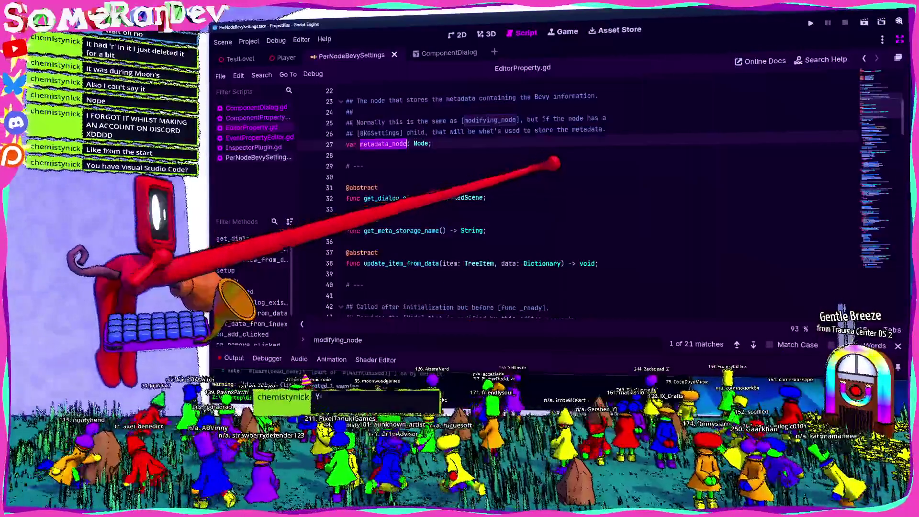
mouse_move(397, 143)
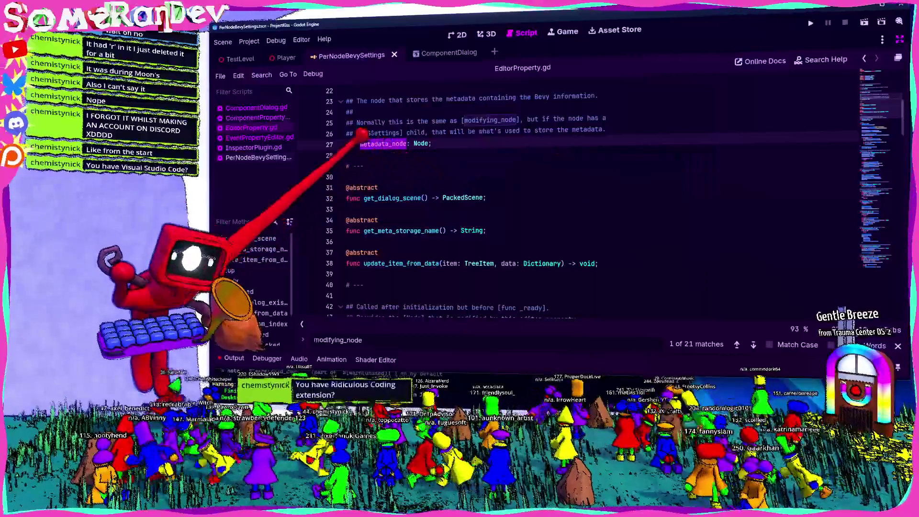
click(364, 154)
text(fjdksfhjkds)
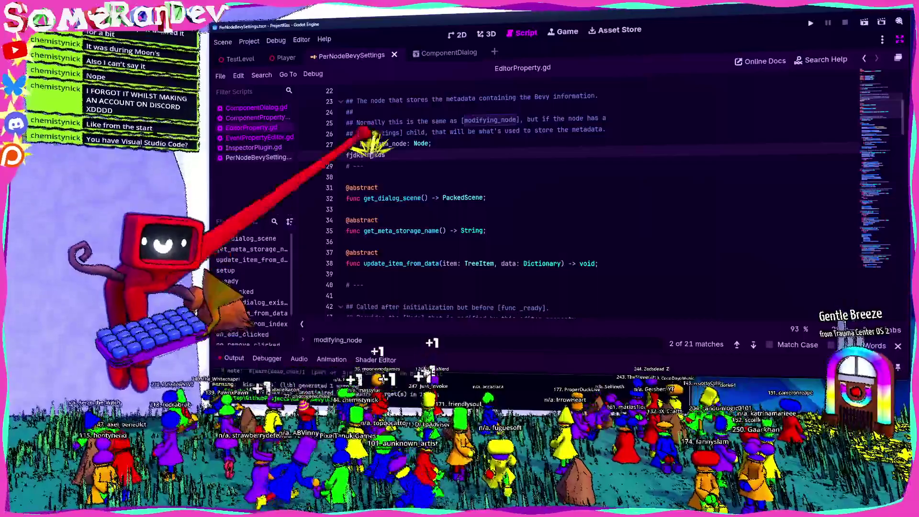
key(ctrl+z)
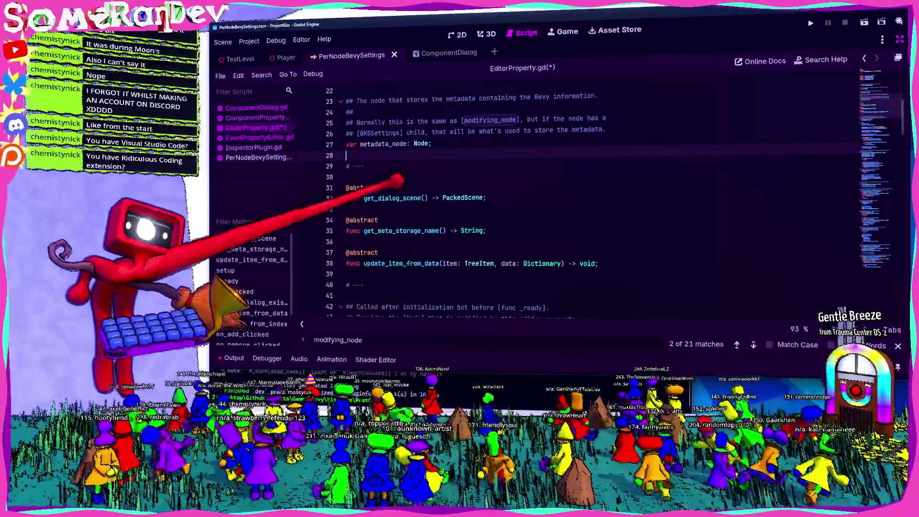
key(ctrl+s)
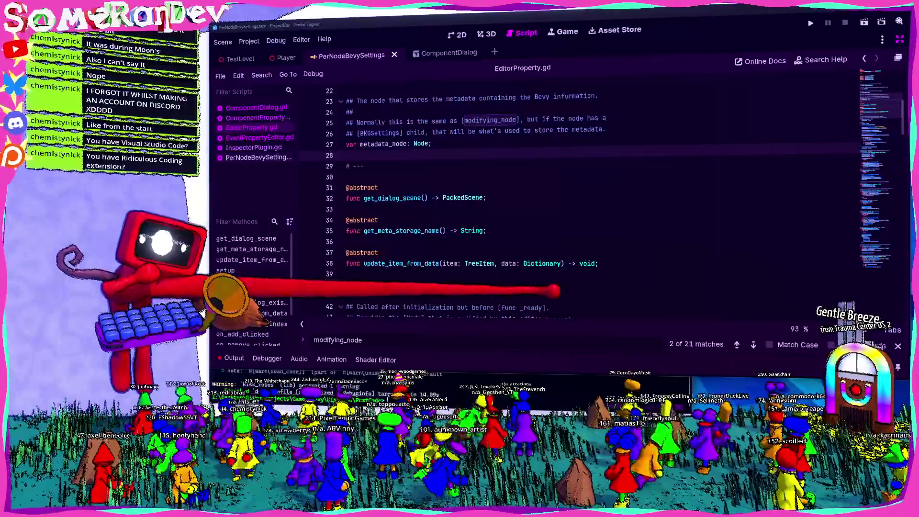
double_click(382, 144)
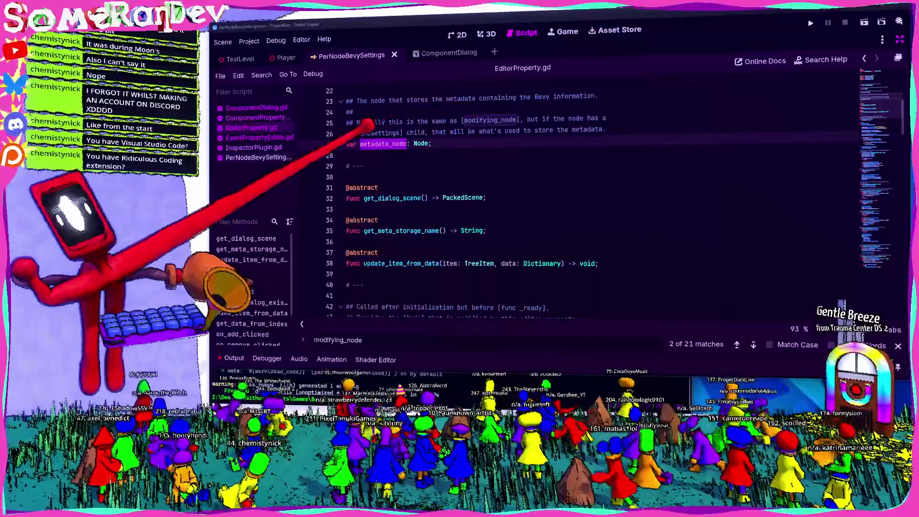
scroll(431, 215, down, 6)
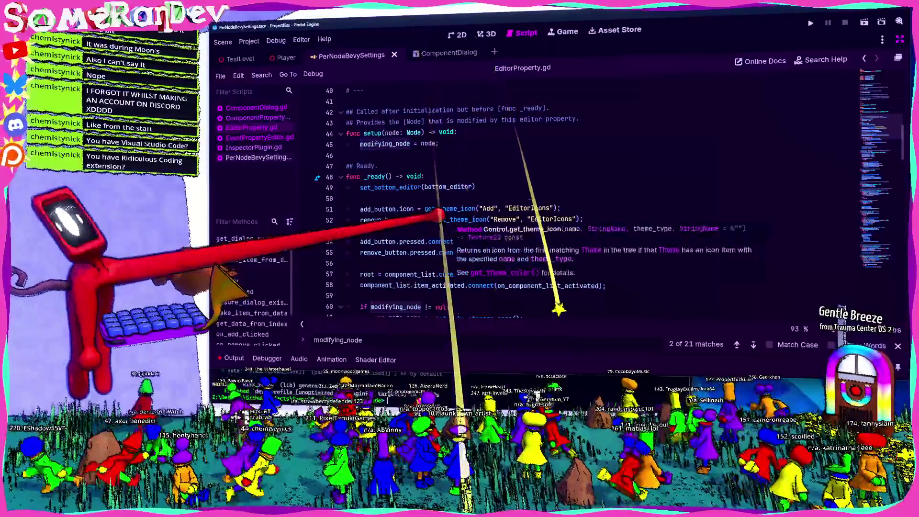
Scroll through the 'modifying_node' search results and jump to its assignment in setup()
click(391, 143)
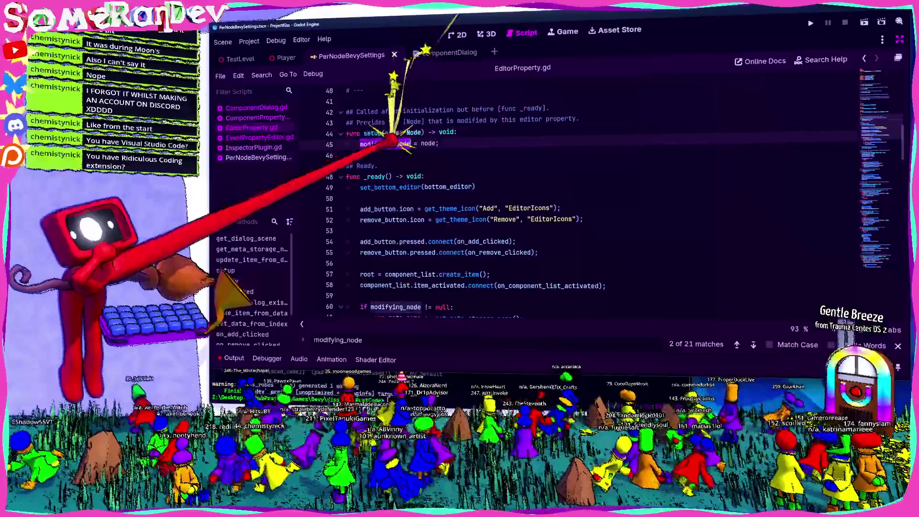
scroll(401, 153, down, 3)
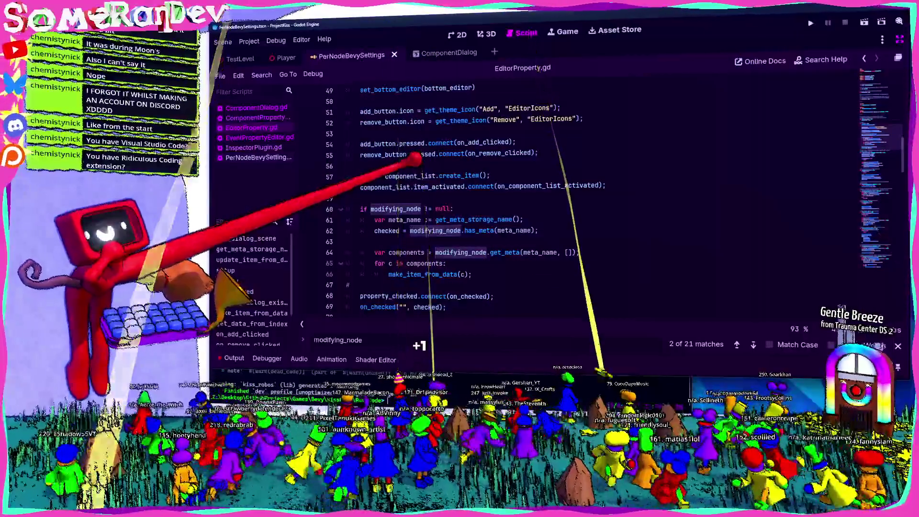
scroll(414, 158, down, 3)
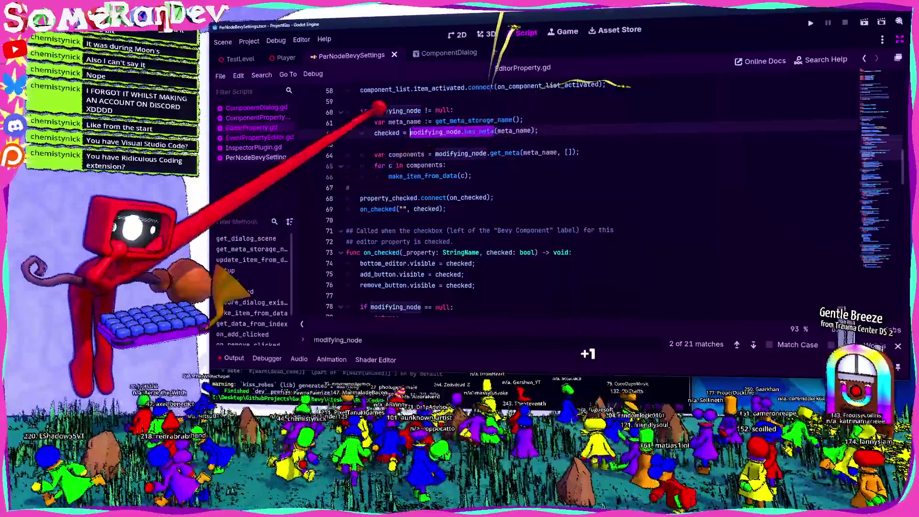
scroll(379, 119, down, 4)
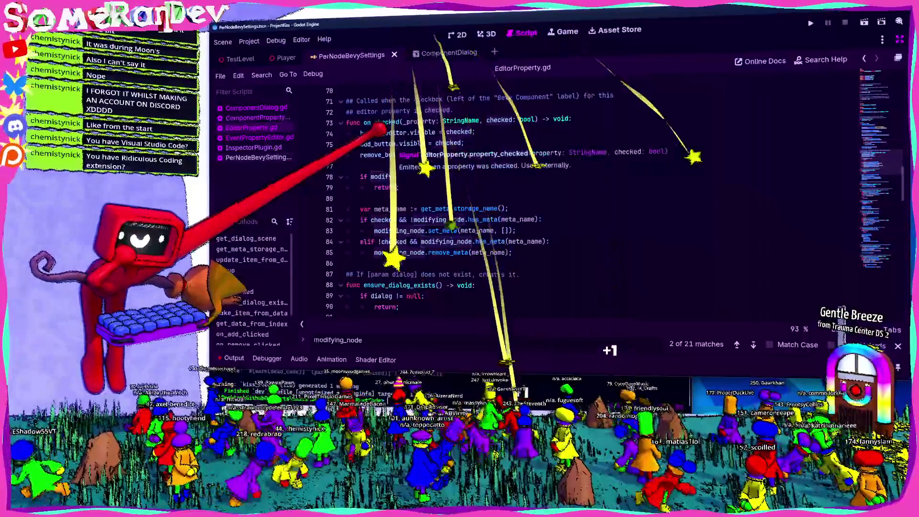
scroll(374, 184, down, 3)
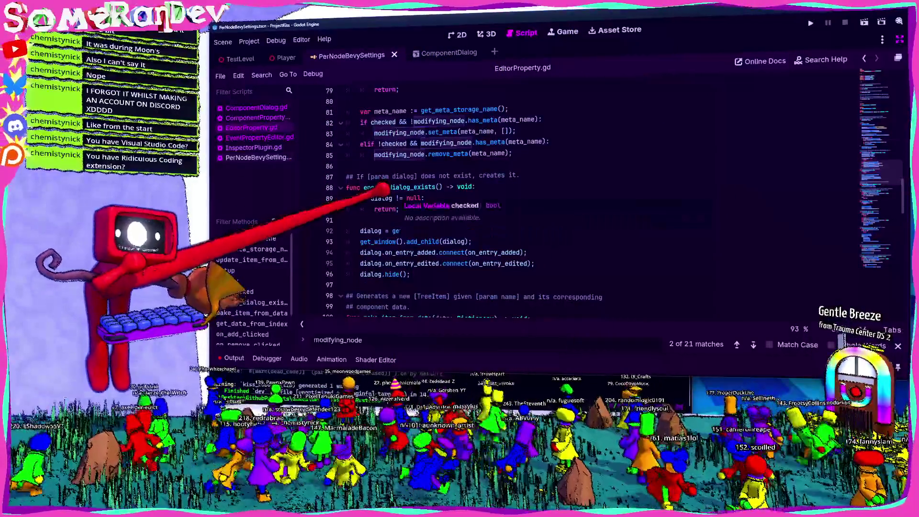
scroll(378, 193, down, 3)
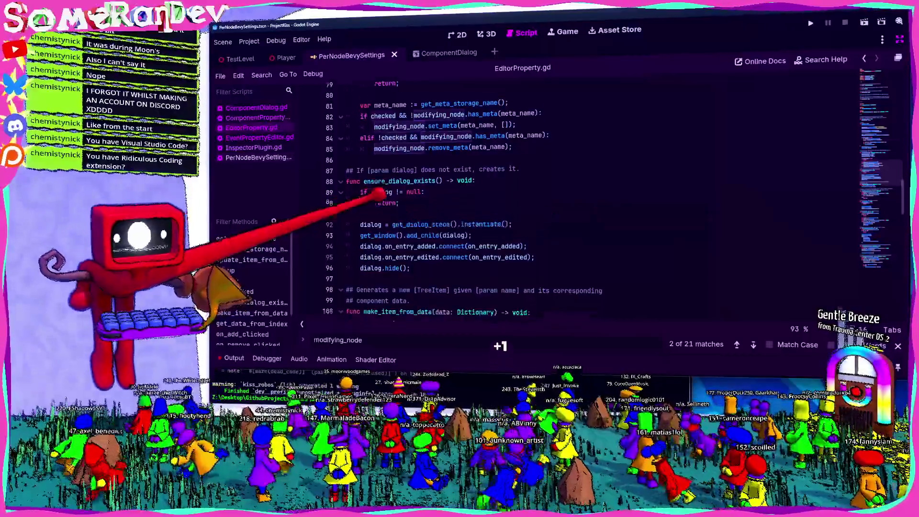
scroll(375, 194, down, 4)
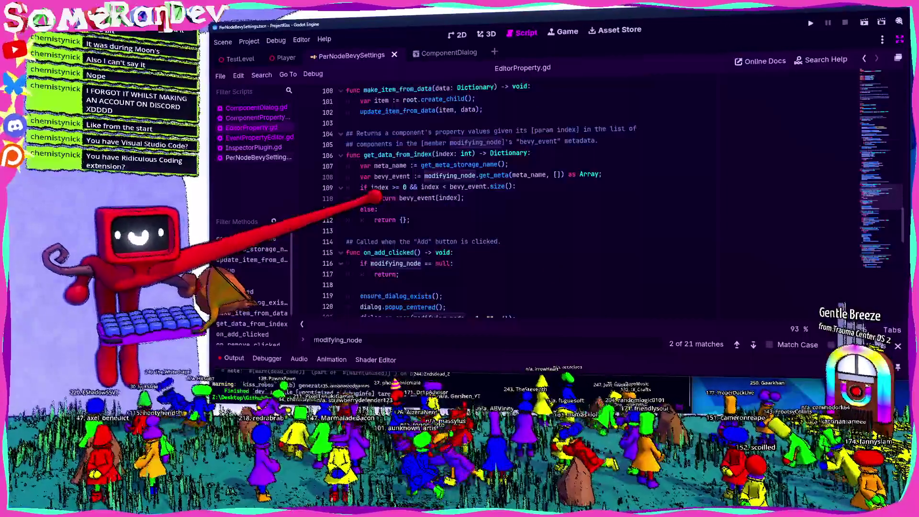
scroll(492, 186, down, 10)
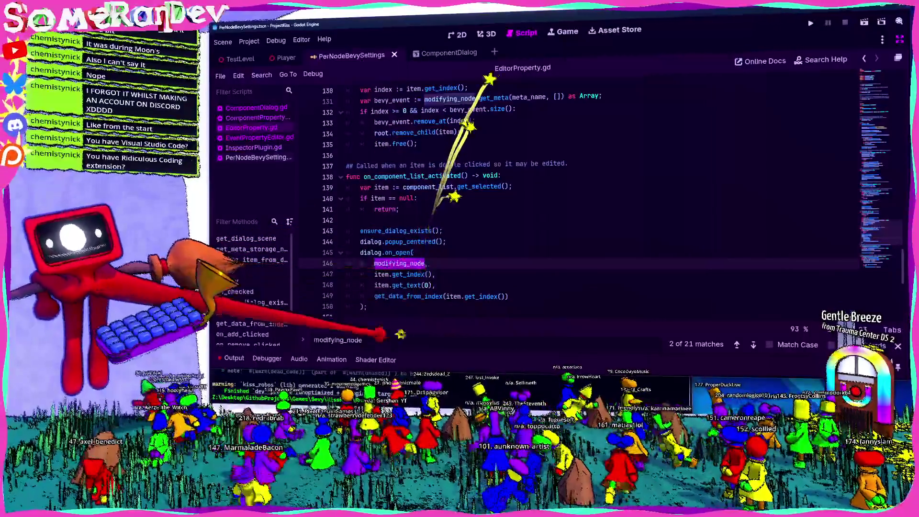
click(378, 340)
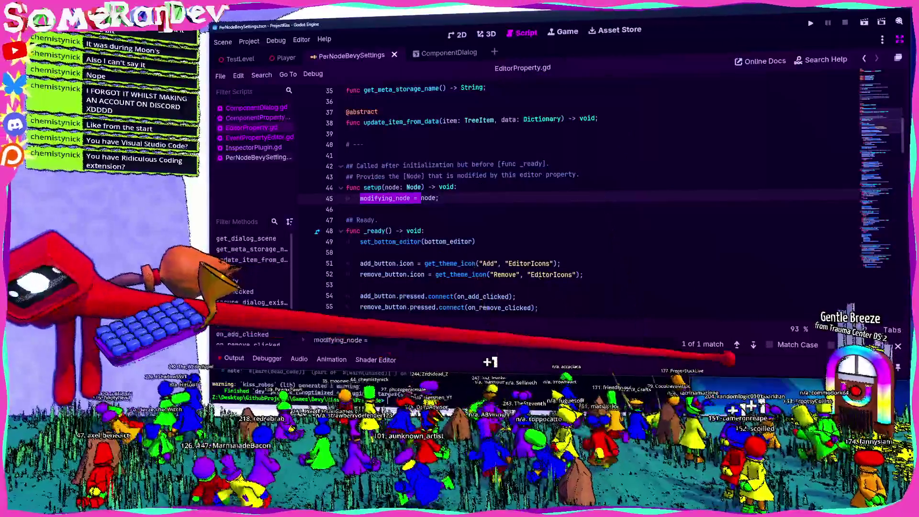
Broaden the search, select the setup function name, close the find bar, and go to the 3D workspace
key(BackSpace)
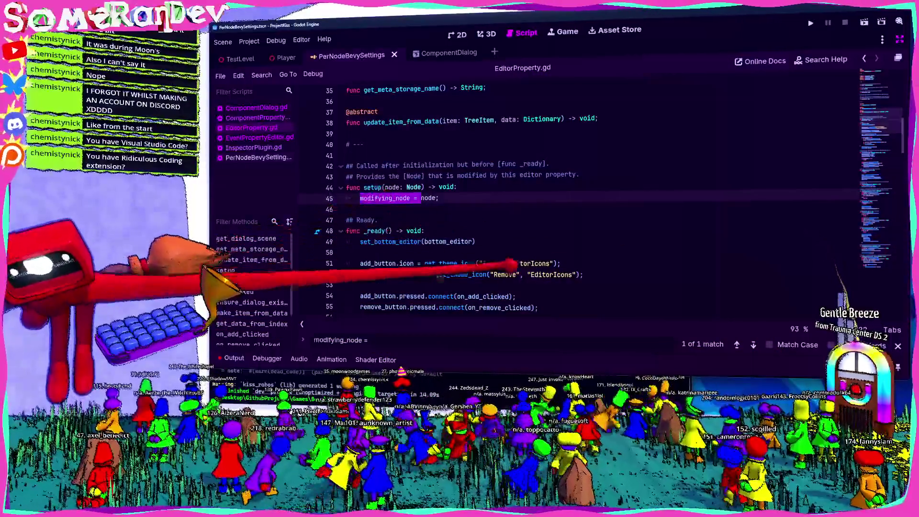
key(BackSpace)
key(BackSpace)
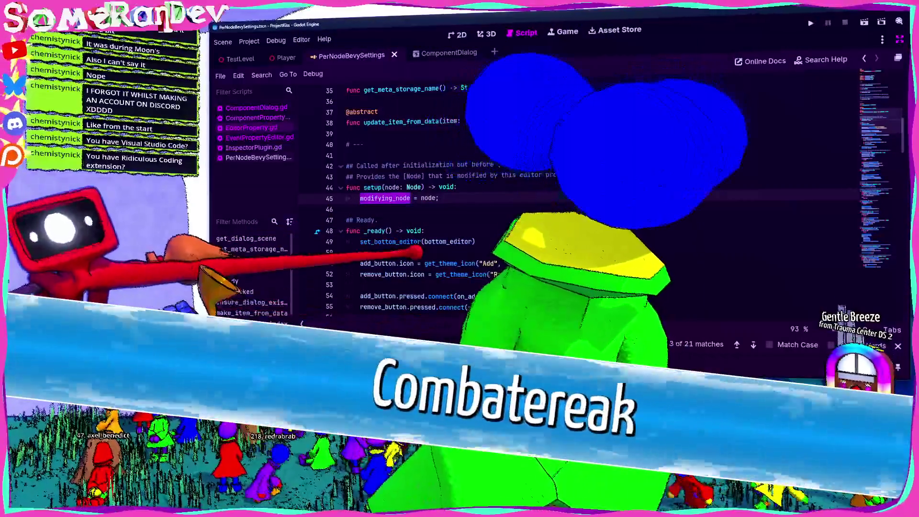
double_click(372, 187)
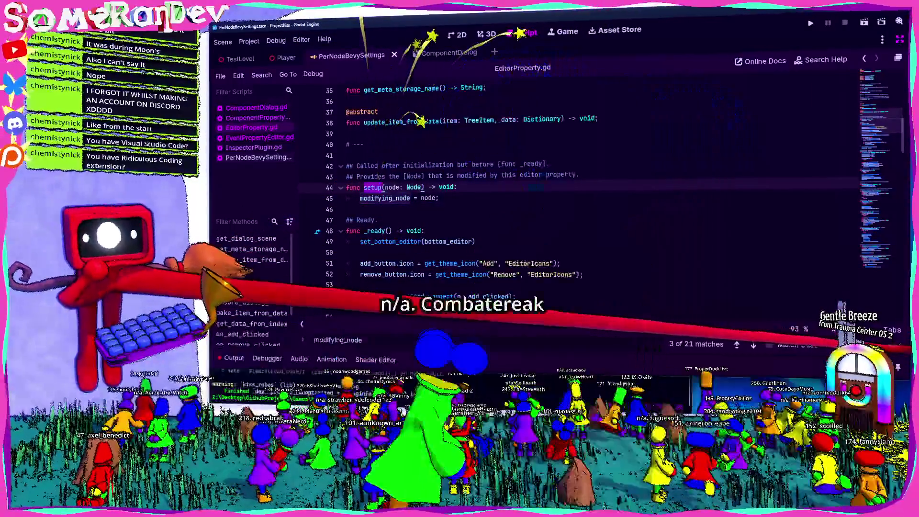
key(Escape)
mouse_move(459, 274)
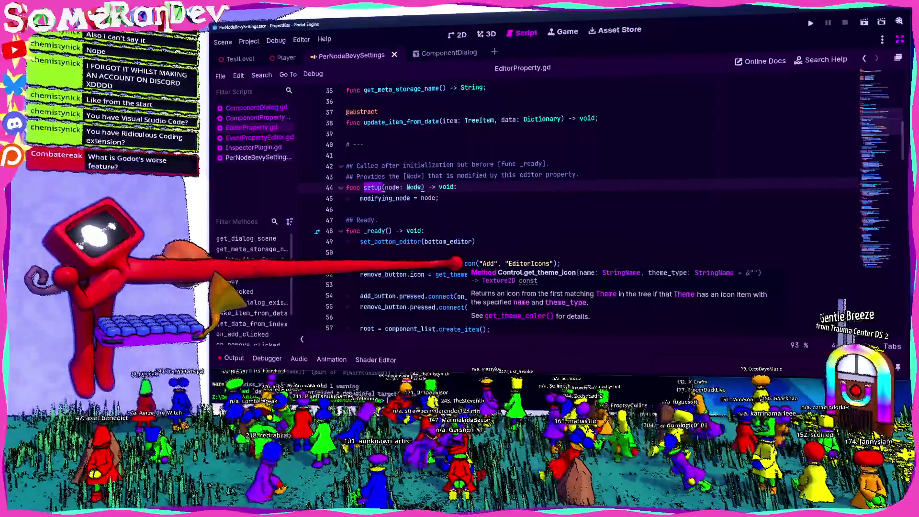
click(375, 209)
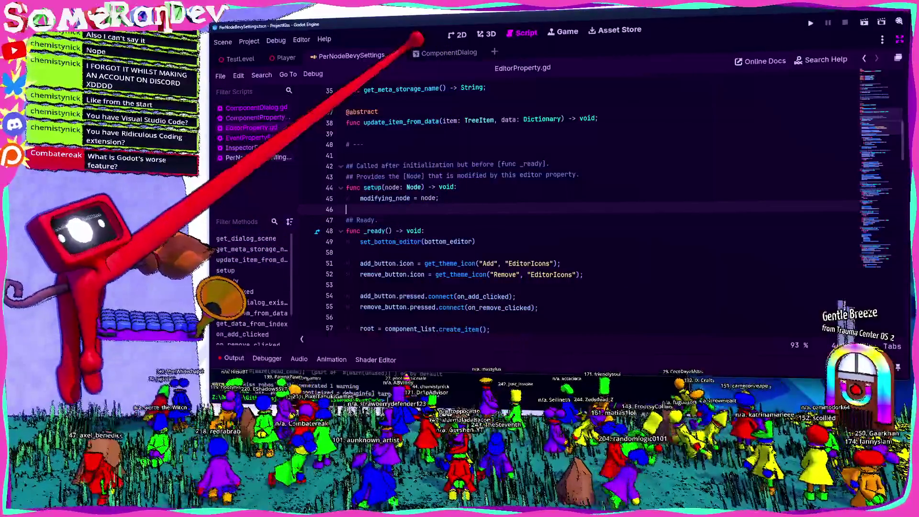
click(486, 34)
Open the Player scene, fly around the character, and exit distraction-free mode to restore the docks
click(286, 58)
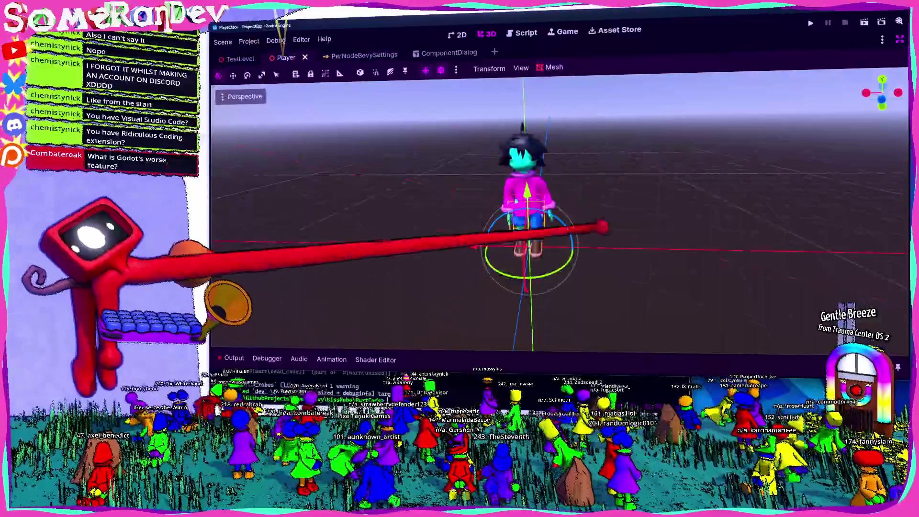
key(w)
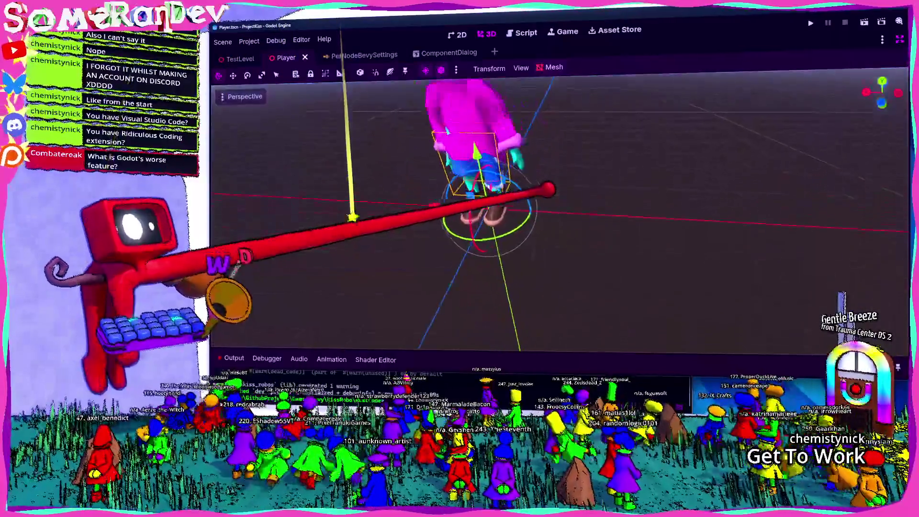
key(s)
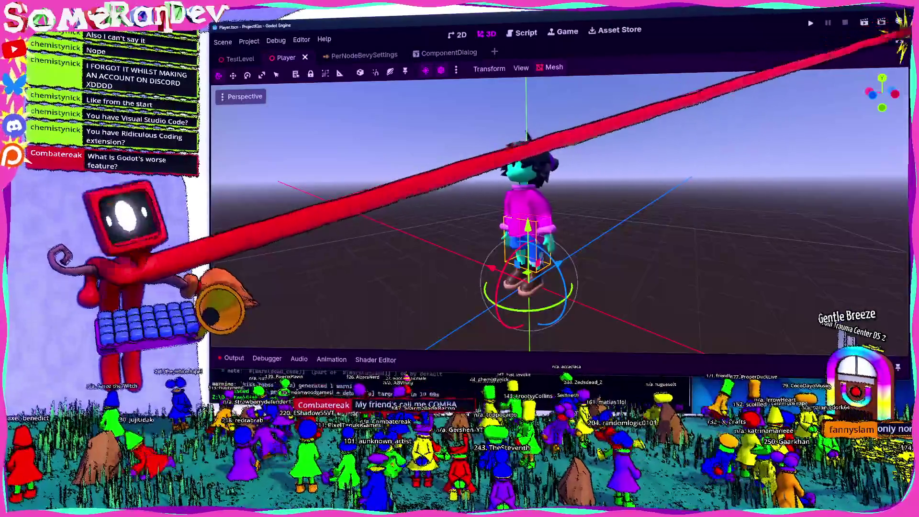
key(ctrl+shift+F11)
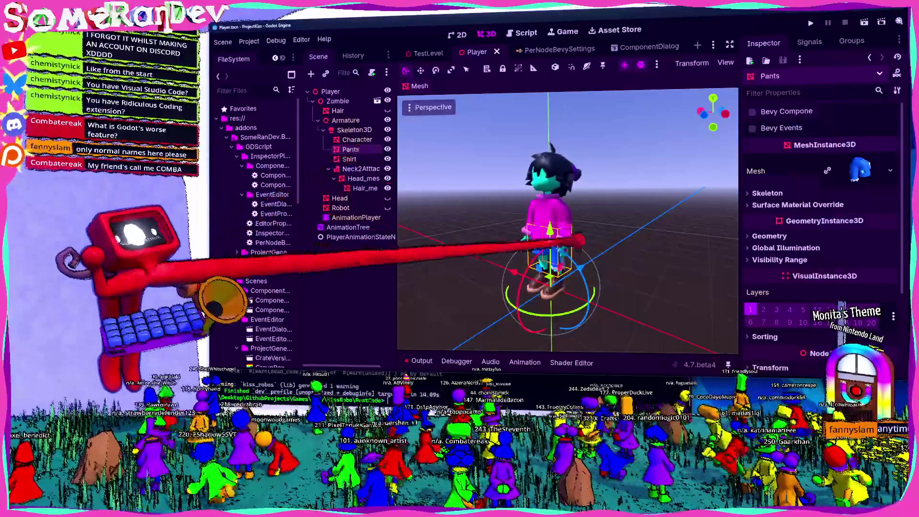
Frame the Pants mesh and bring up the Zombie node's context menu
double_click(352, 149)
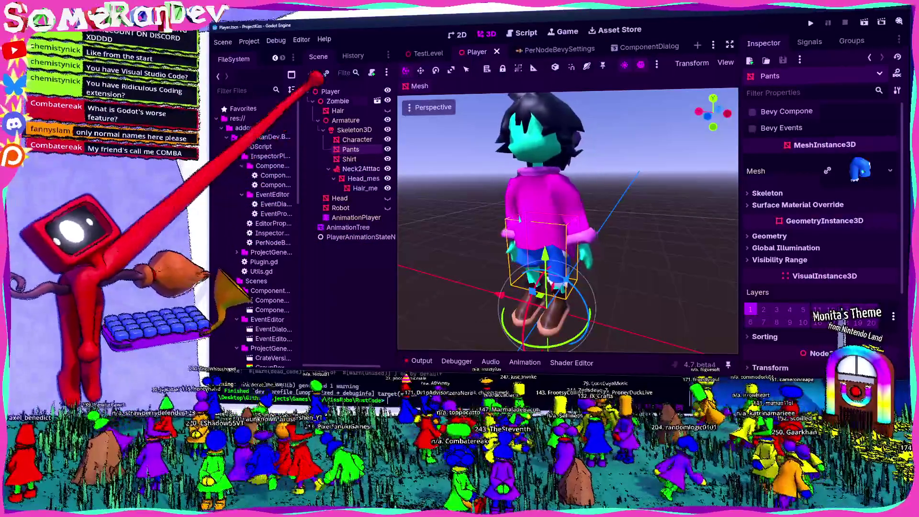
click(337, 101)
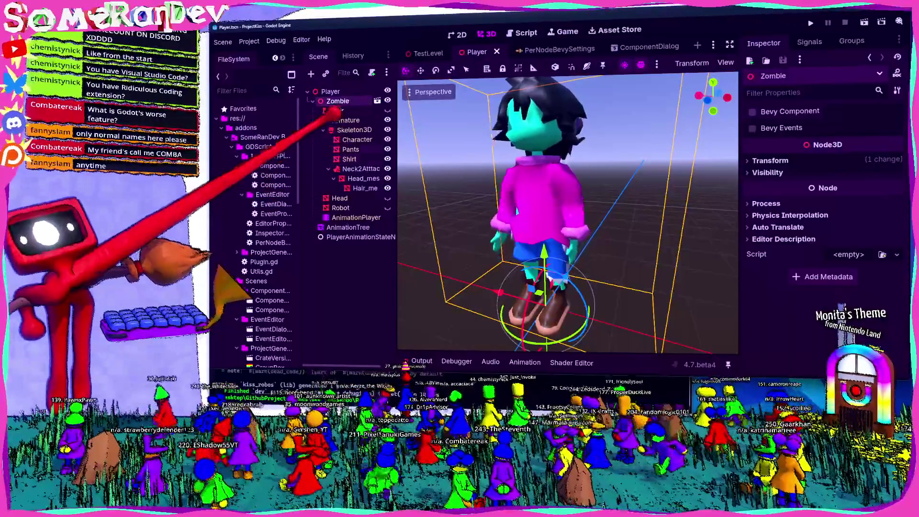
right_click(360, 102)
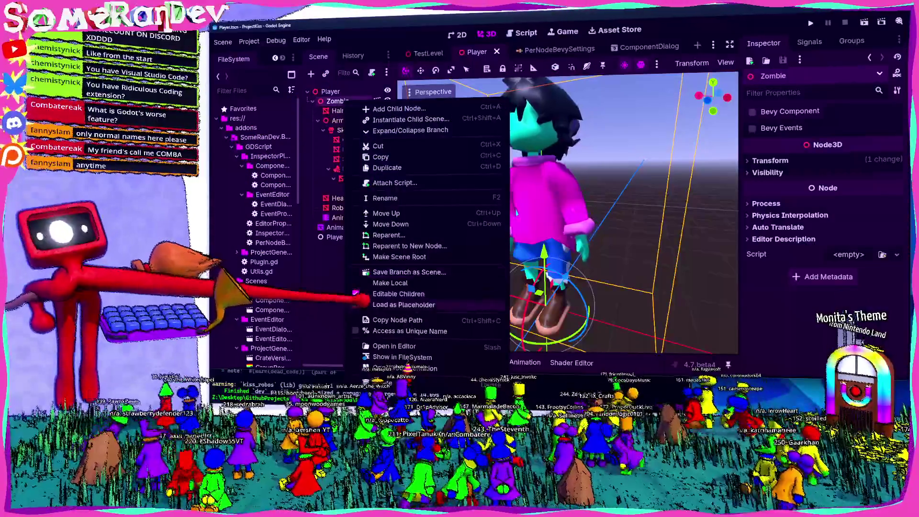
Add a metadata property named Hello to the Character mesh and save the Player scene
key(Escape)
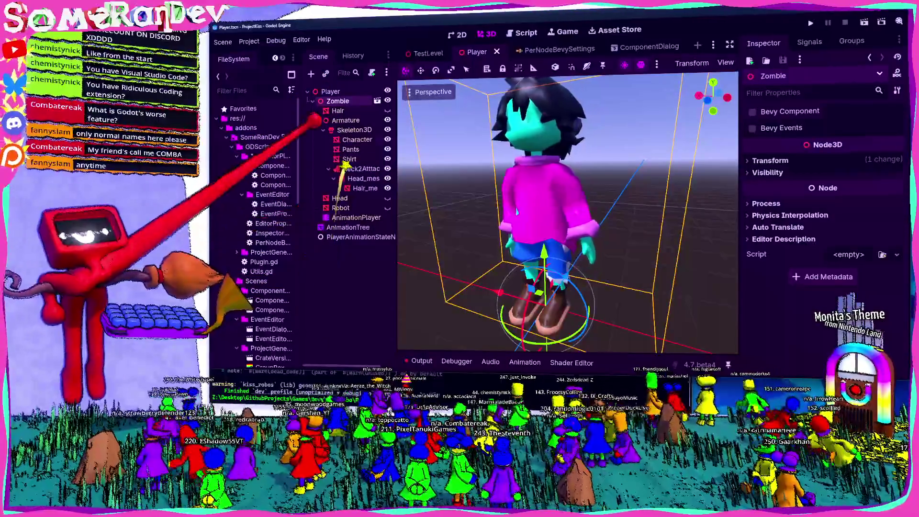
click(358, 140)
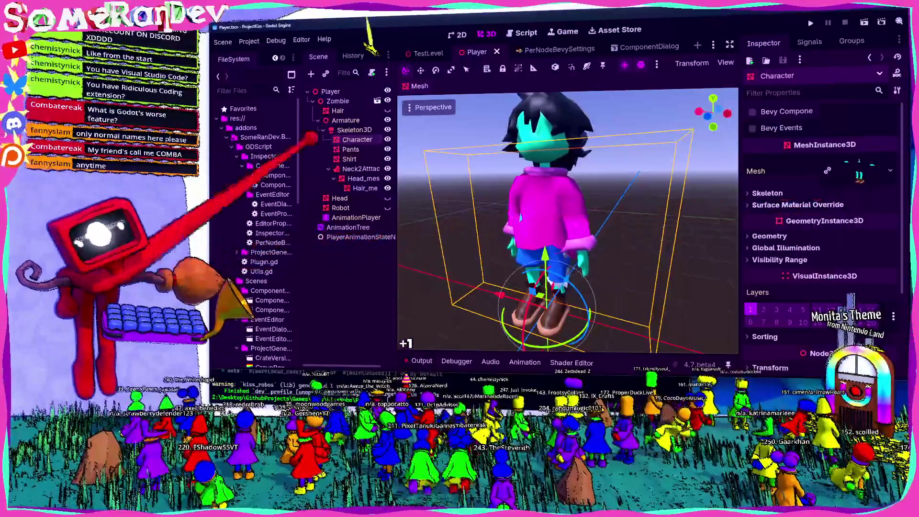
scroll(813, 239, down, 5)
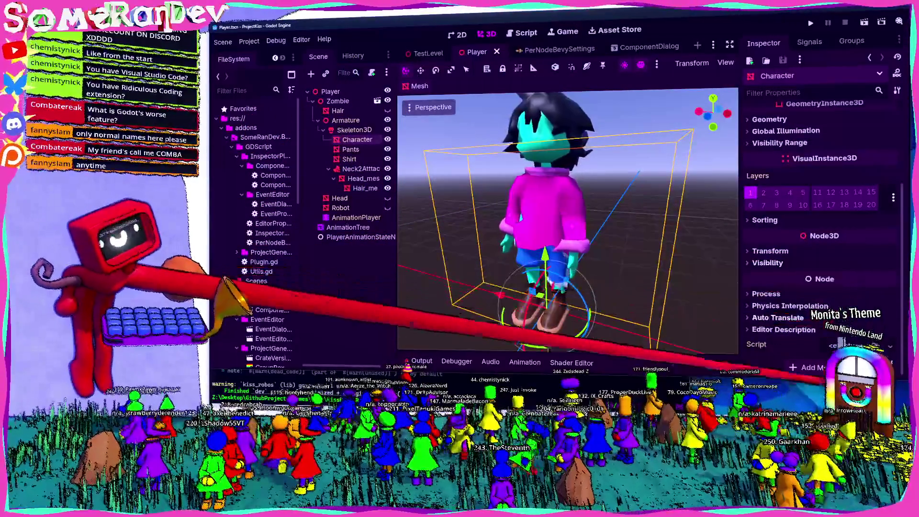
click(808, 367)
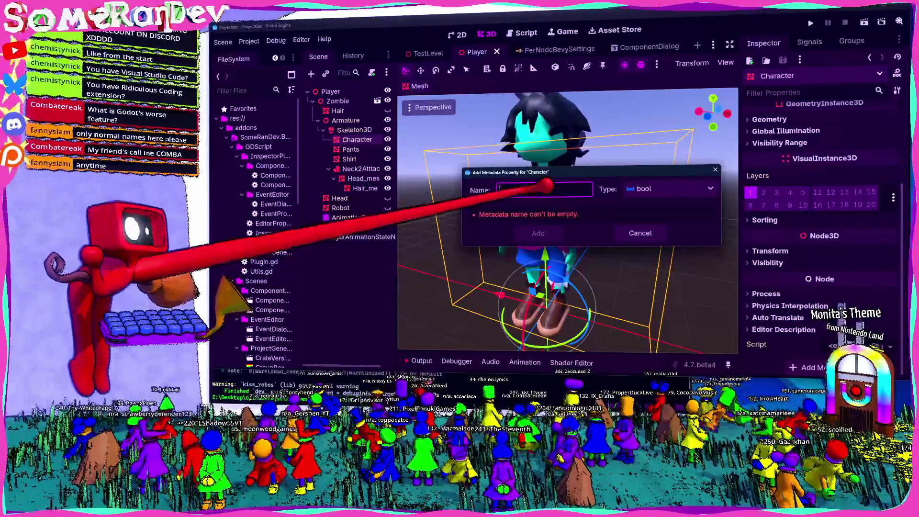
text(Hello)
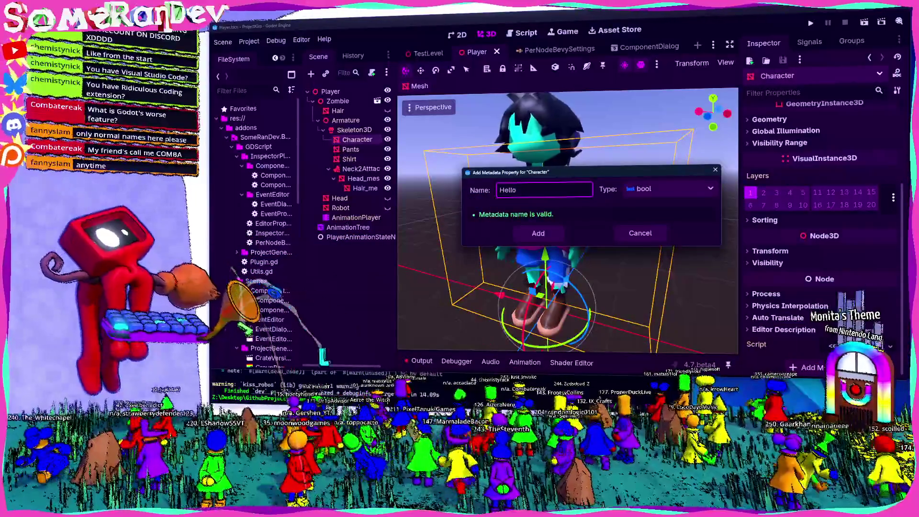
click(670, 188)
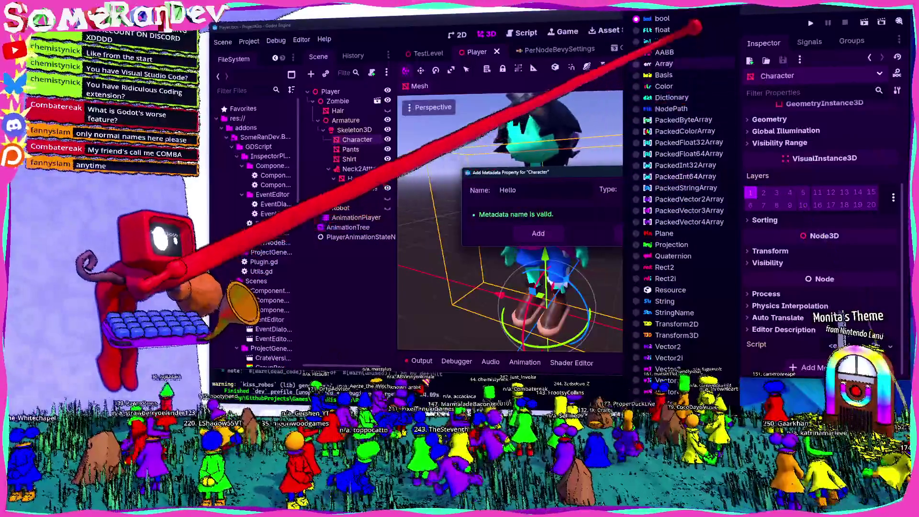
click(694, 27)
click(538, 233)
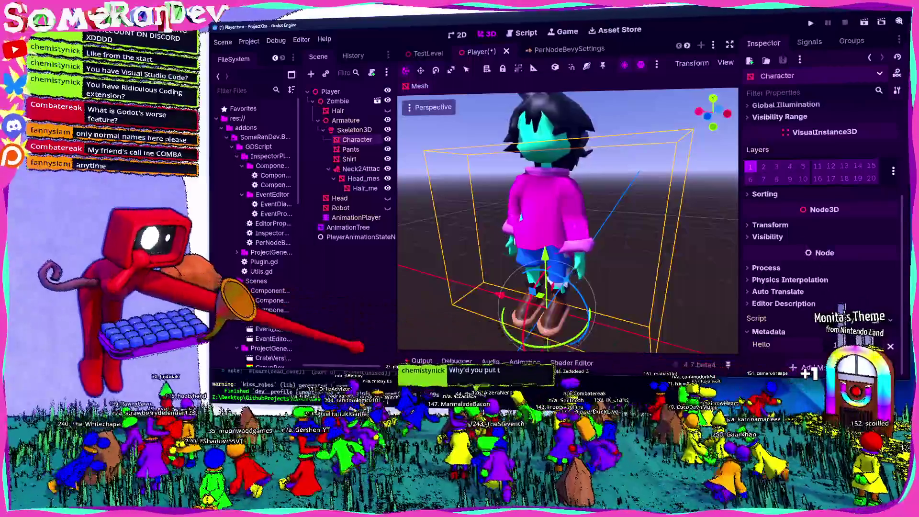
key(ctrl+s)
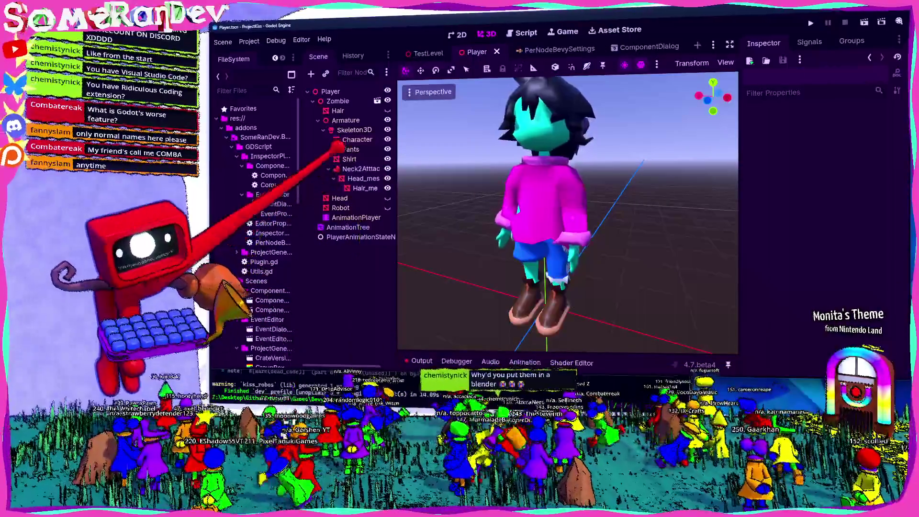
Reselect Character and orbit the viewport to view the character from above
click(339, 141)
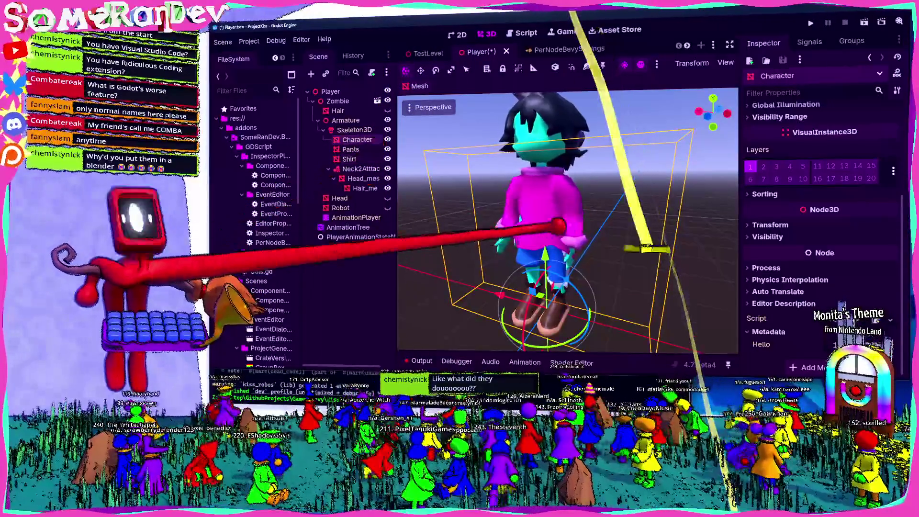
scroll(546, 189, up, 3)
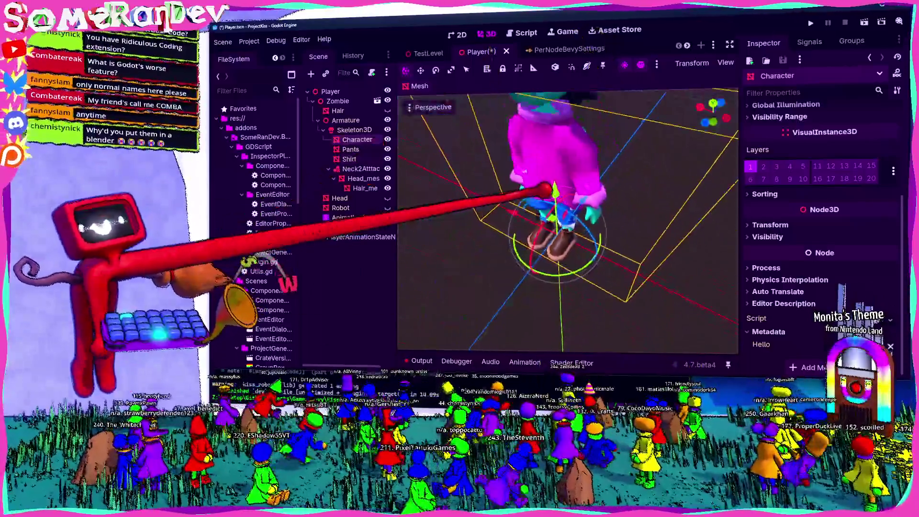
drag(545, 190, 473, 249)
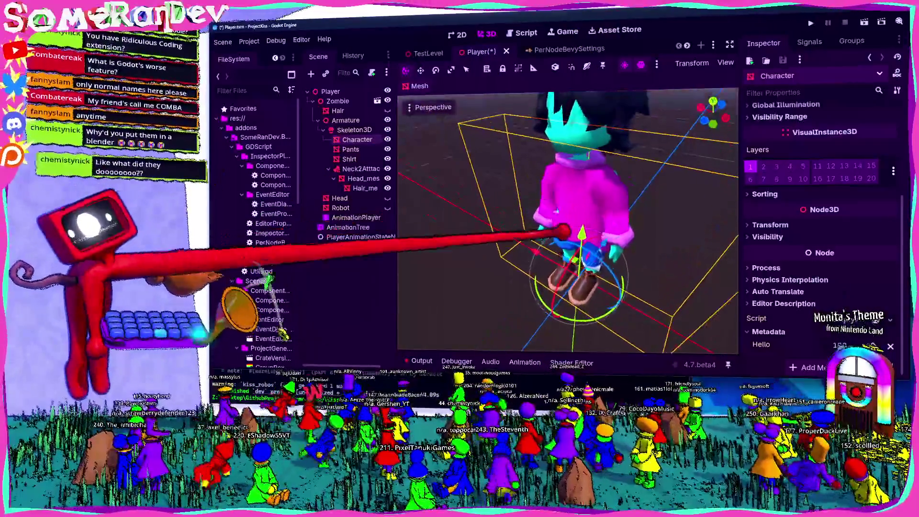